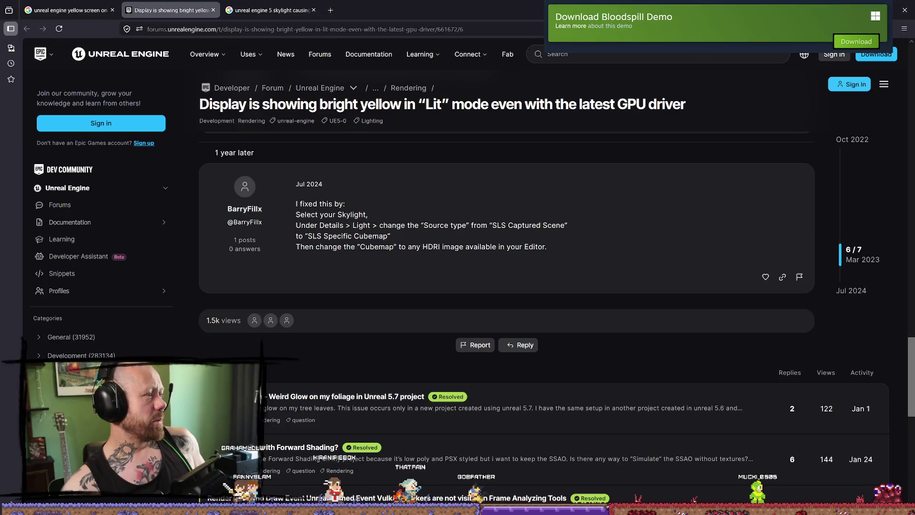
Shift the Discord window slightly right so its bug-report channel sits over the Unreal forum thread.
drag(600, 54, 627, 53)
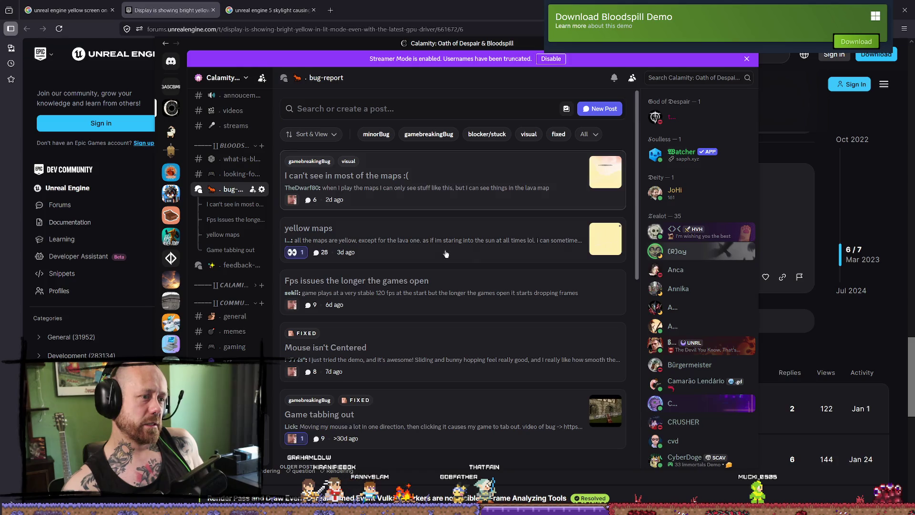
In the yellow maps thread, ask whether they have an Intel(R) Iris(R) Xe Graphics Card.
click(479, 246)
text(hey there can you please confi)
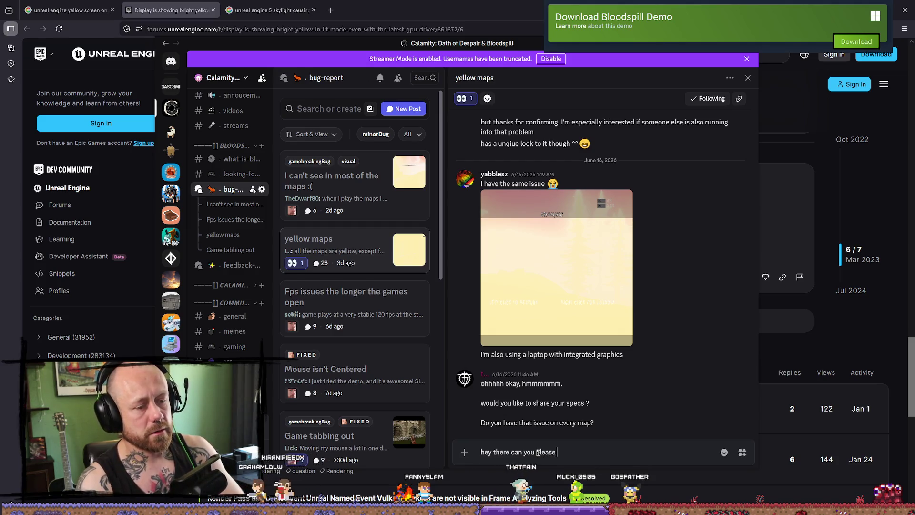
text(rm of)
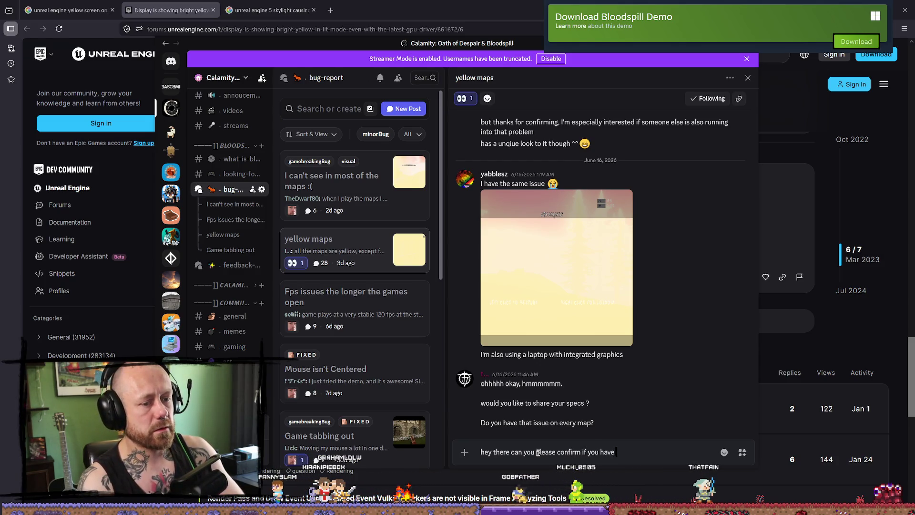
key(alt+Tab)
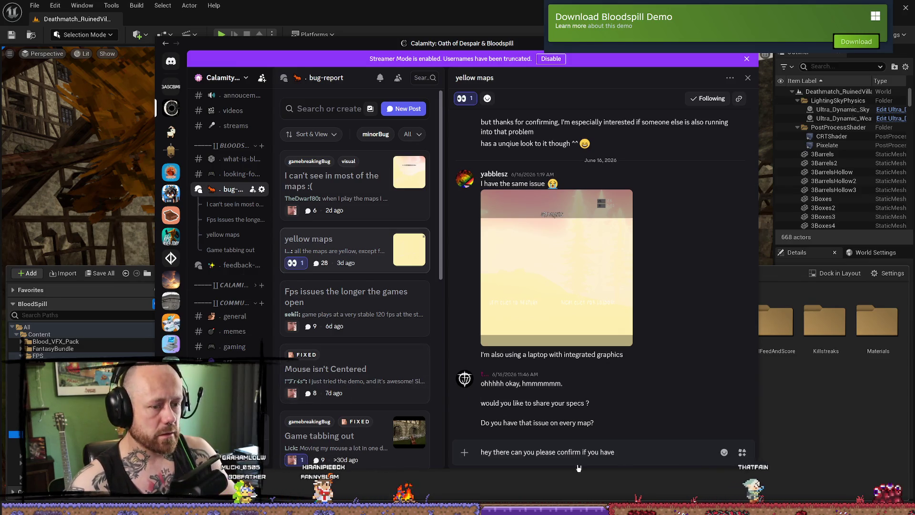
text( an Intel Ir)
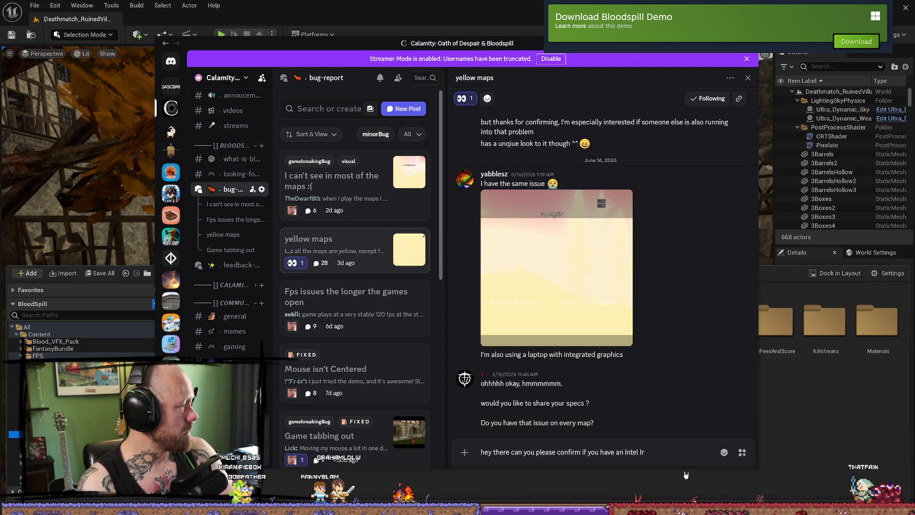
text(is(R)
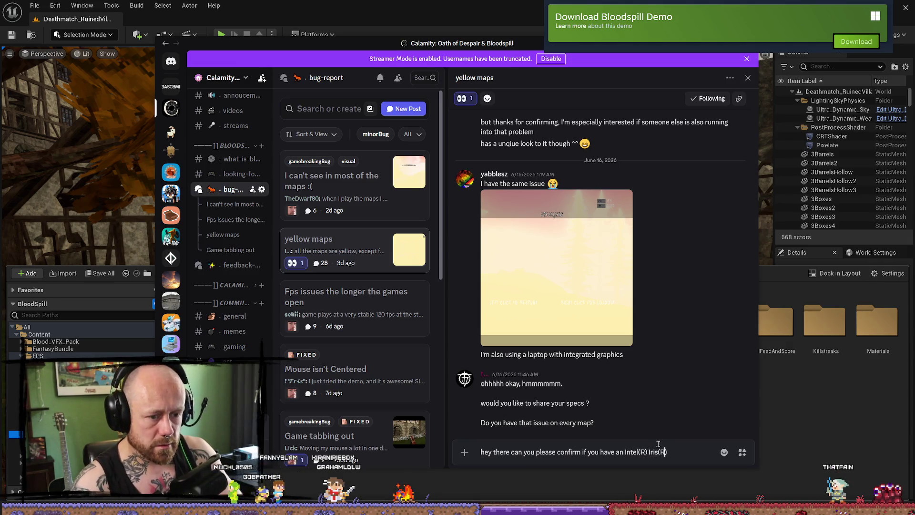
text(Xe G)
text(raphic)
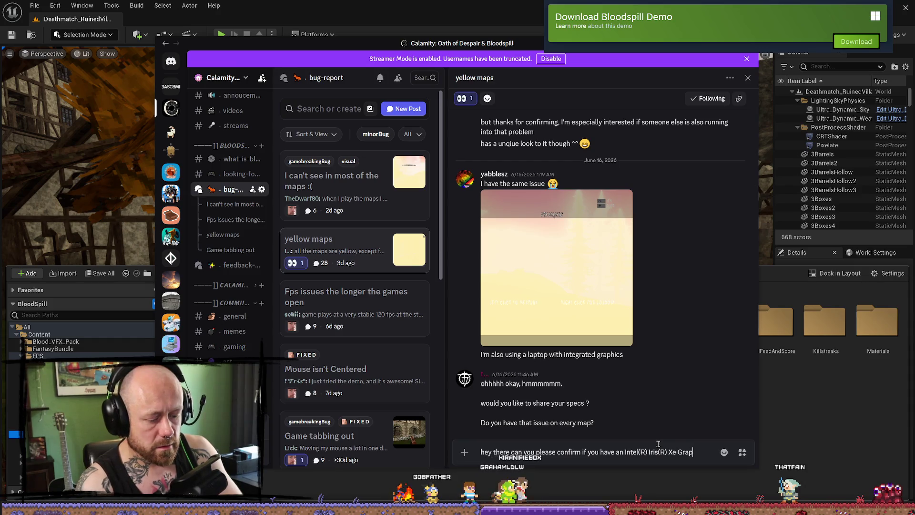
text(s )
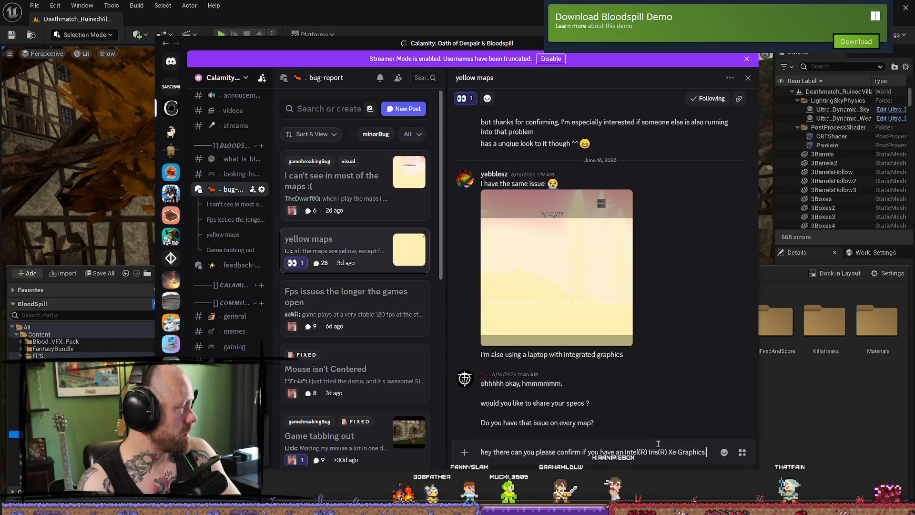
text(Cah)
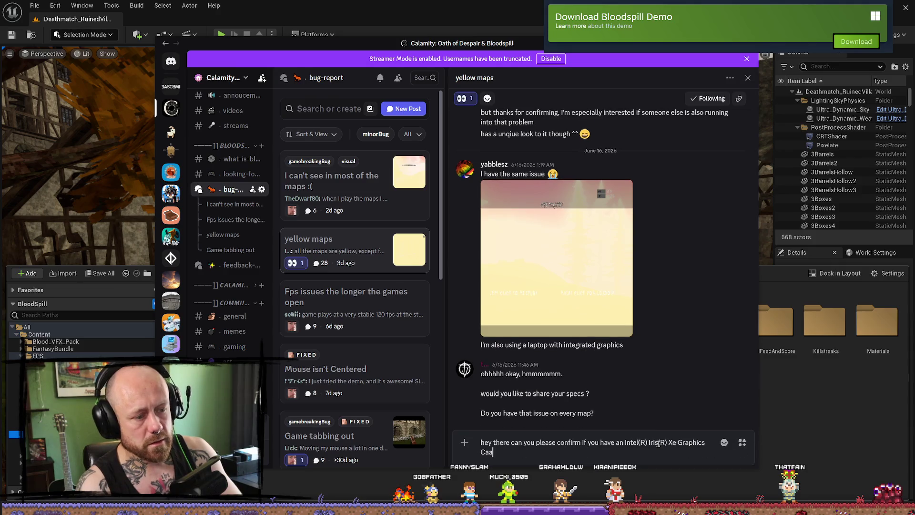
key(ctrl+a)
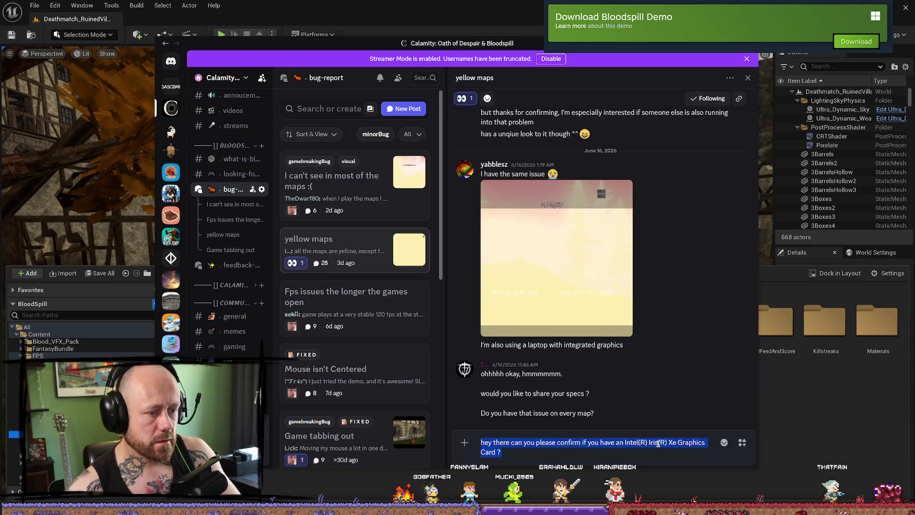
key(Return)
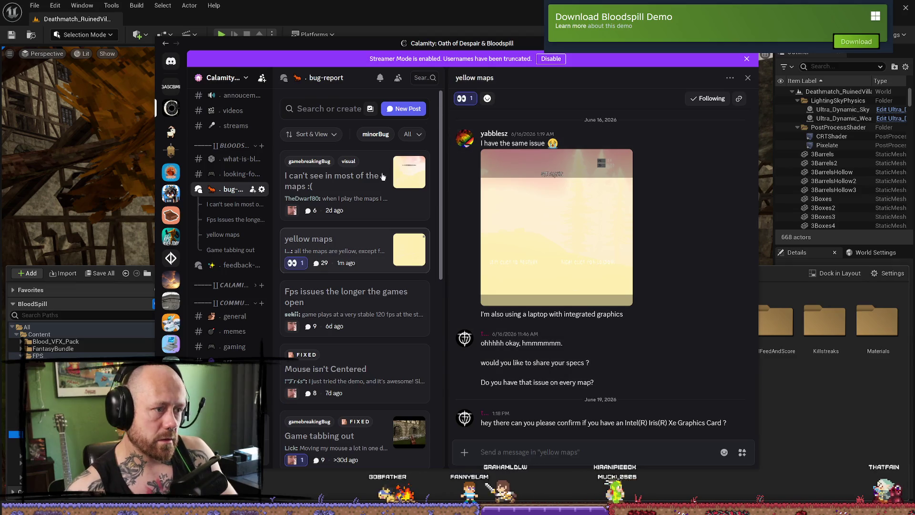
click(333, 180)
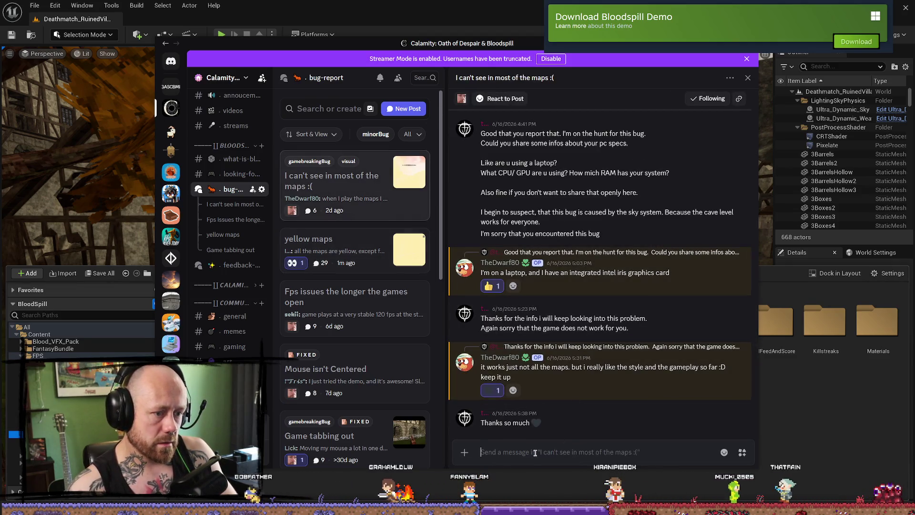
Paste and post the Intel Iris Xe question in the 'I can't see in most of the maps :(' thread.
click(555, 452)
key(ctrl+v)
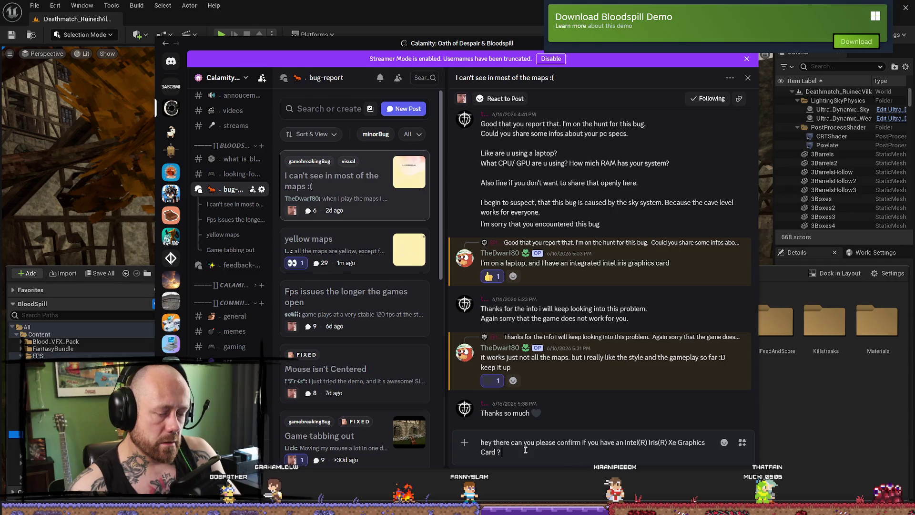
key(Return)
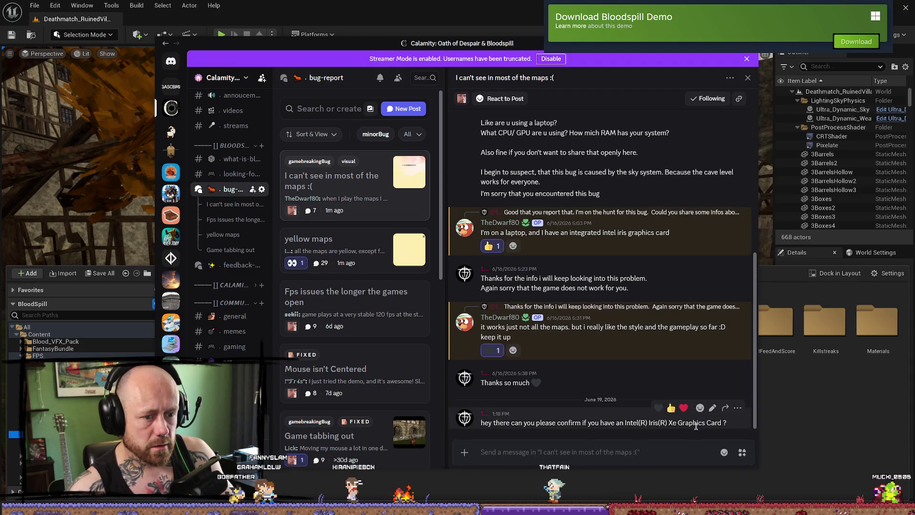
Delete that posted Intel Iris Xe question from the thread.
click(720, 406)
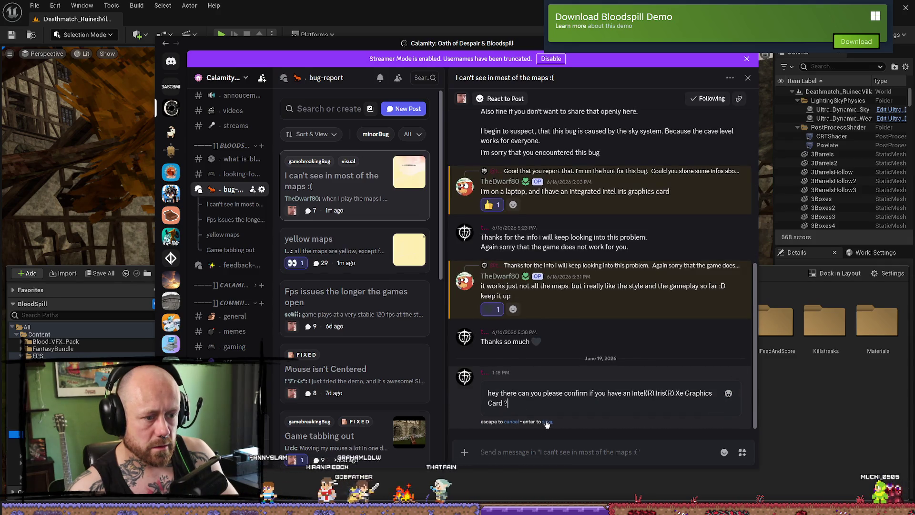
key(Escape)
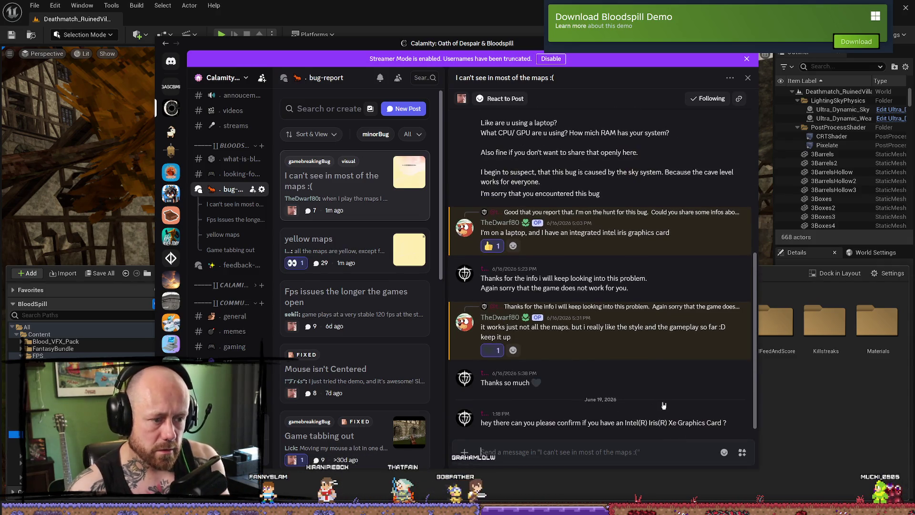
click(738, 407)
click(673, 451)
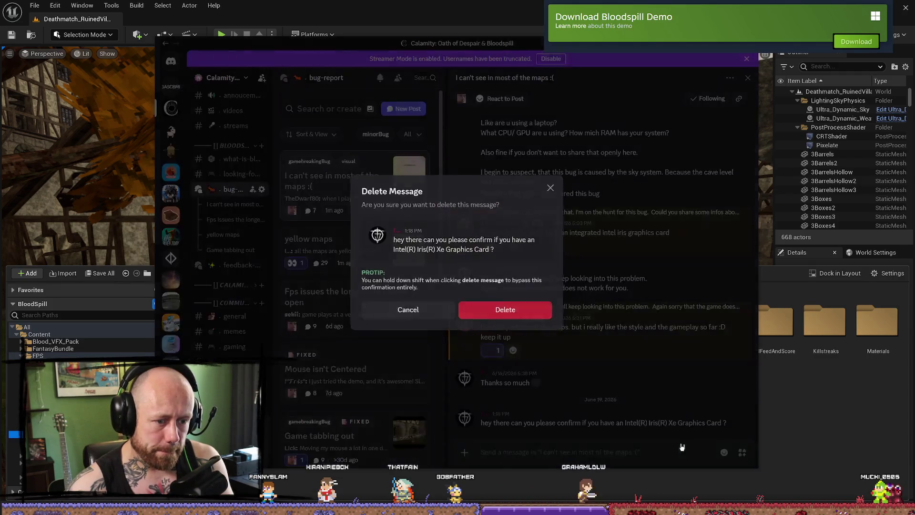
click(534, 311)
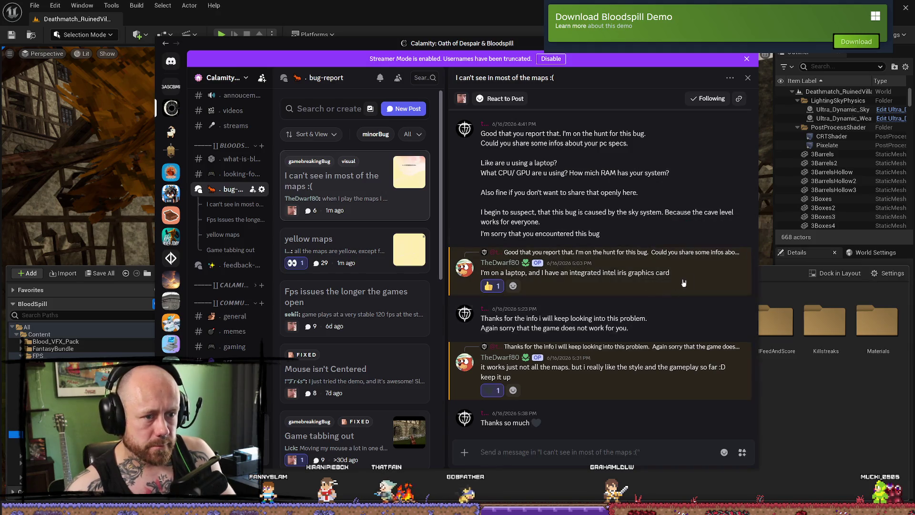
click(713, 243)
Start the reply with 'Soo i think i found the issue' on its own line.
text(Soo i Think)
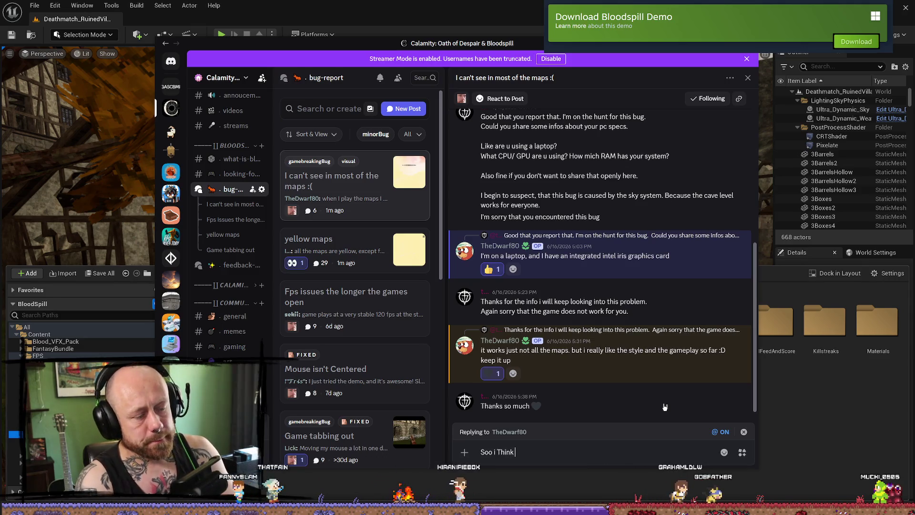
key(BackSpace)
key(BackSpace)
key(BackSpace)
text(thi)
text(nk i found th)
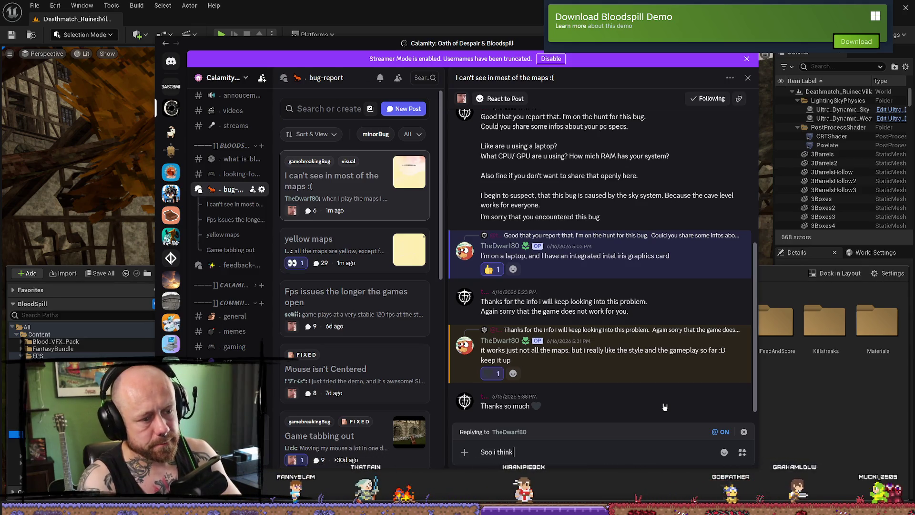
text(e issue.)
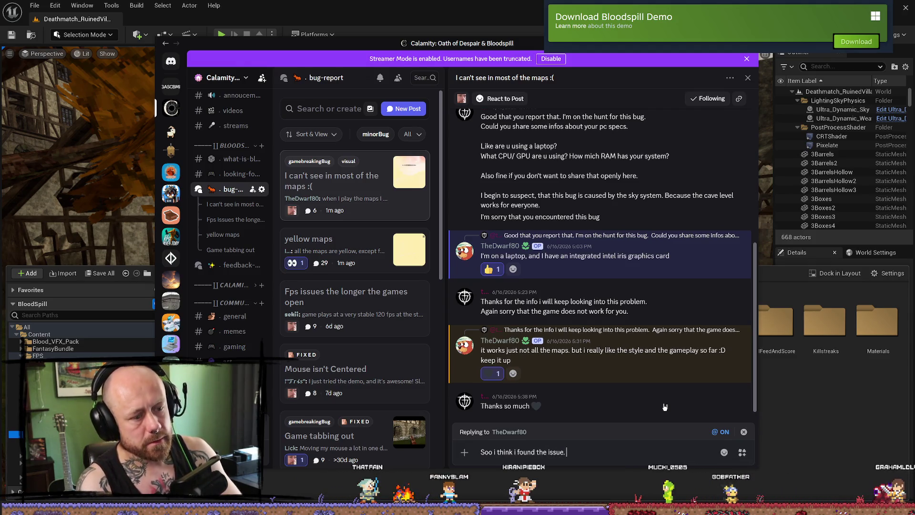
key(shift+Return)
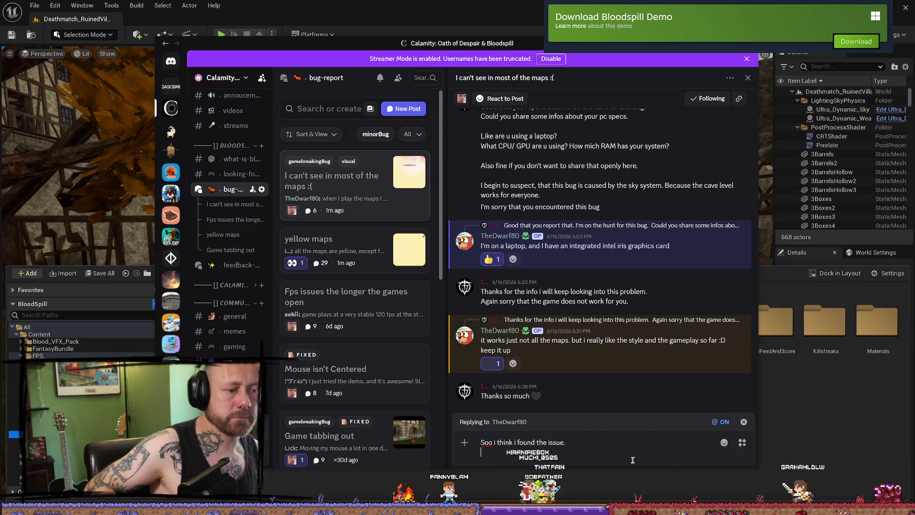
Add the word 'Apparently' on the next line, correcting its spelling.
text(Apperentayl)
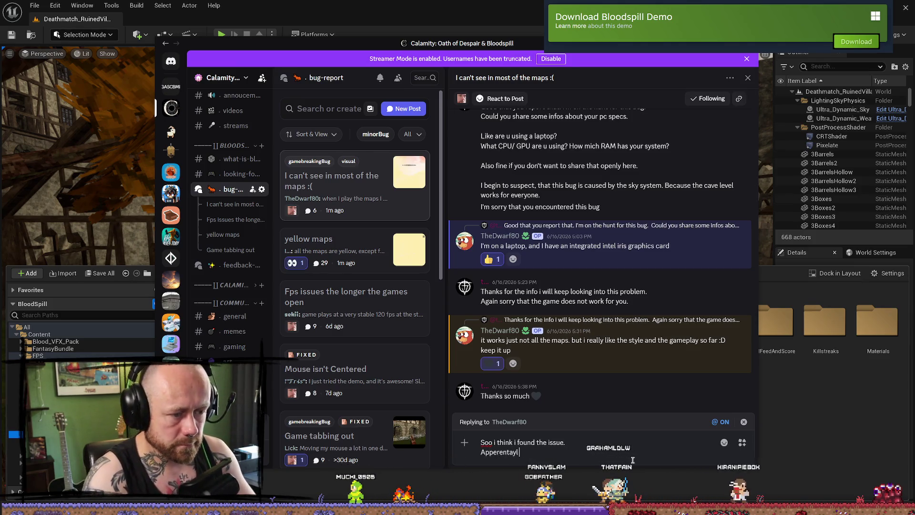
right_click(499, 452)
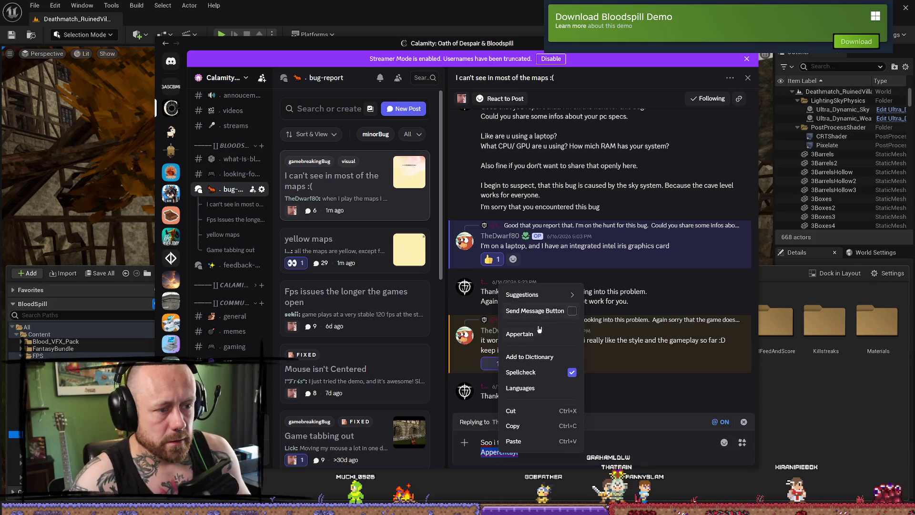
click(519, 333)
text(a)
text(Apper)
text(tely)
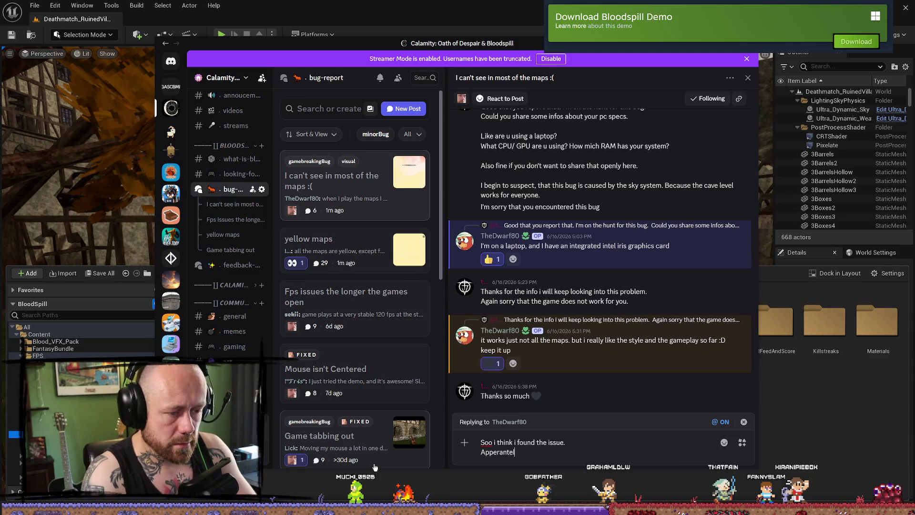
right_click(492, 452)
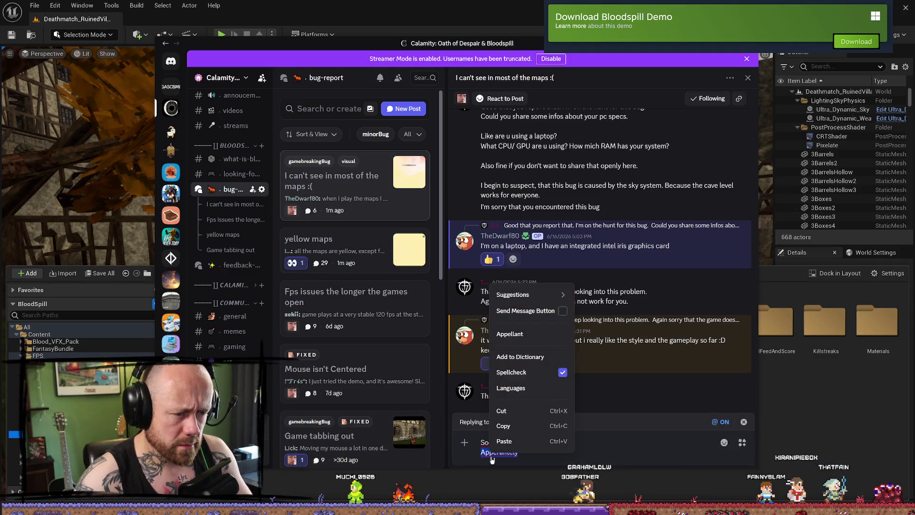
click(496, 452)
key(BackSpace)
text(a)
key(Right)
key(Right)
key(BackSpace)
text(e)
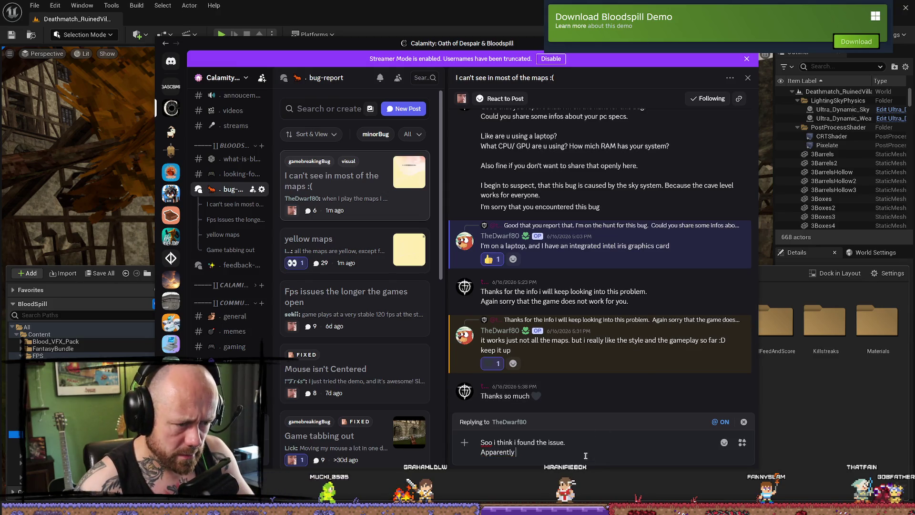
right_click(503, 455)
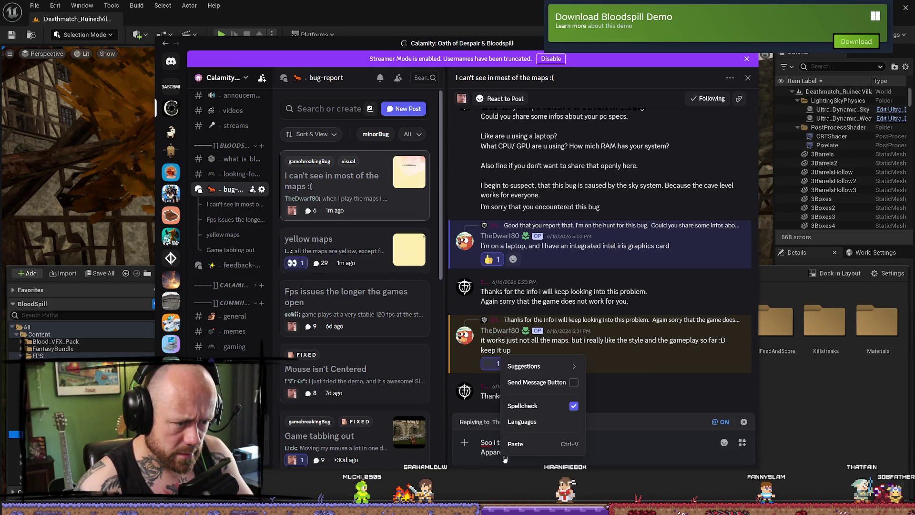
click(505, 457)
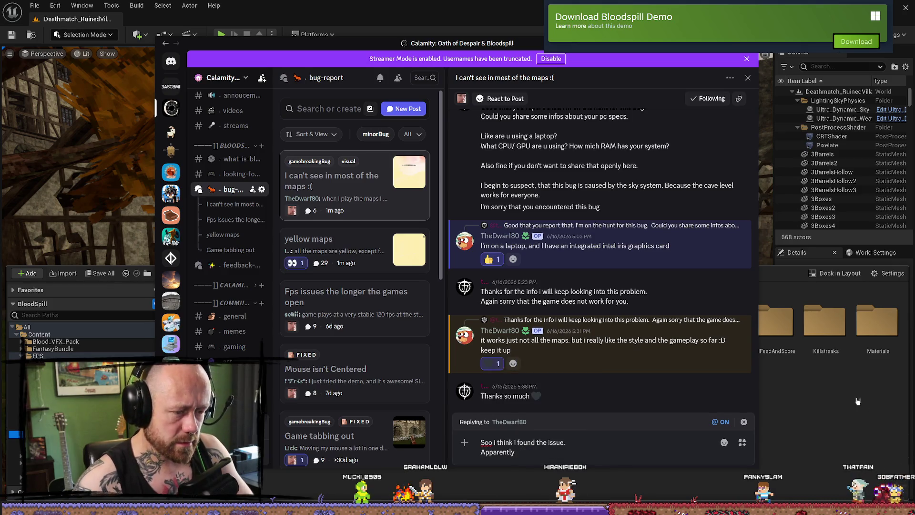
key(BackSpace)
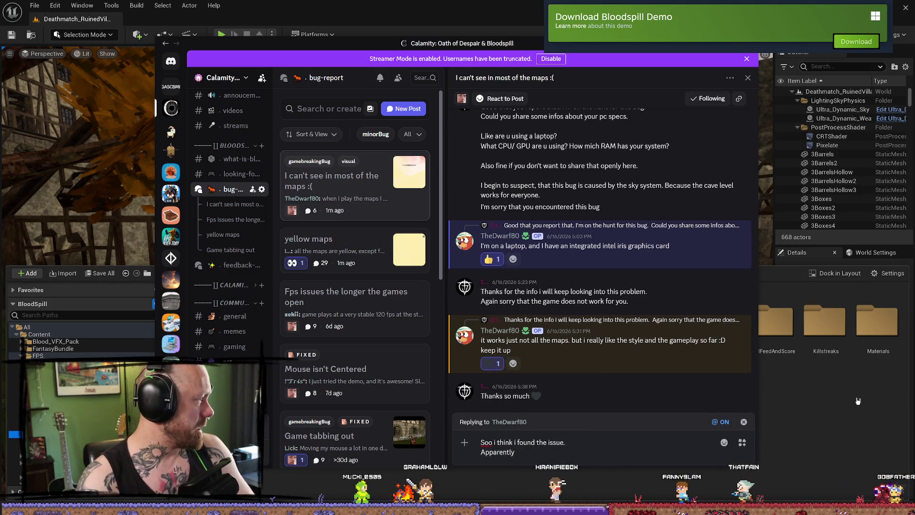
Add 'In' after 'Apparently' and paste the Unreal forum yellow-Lit link.
text( The INt)
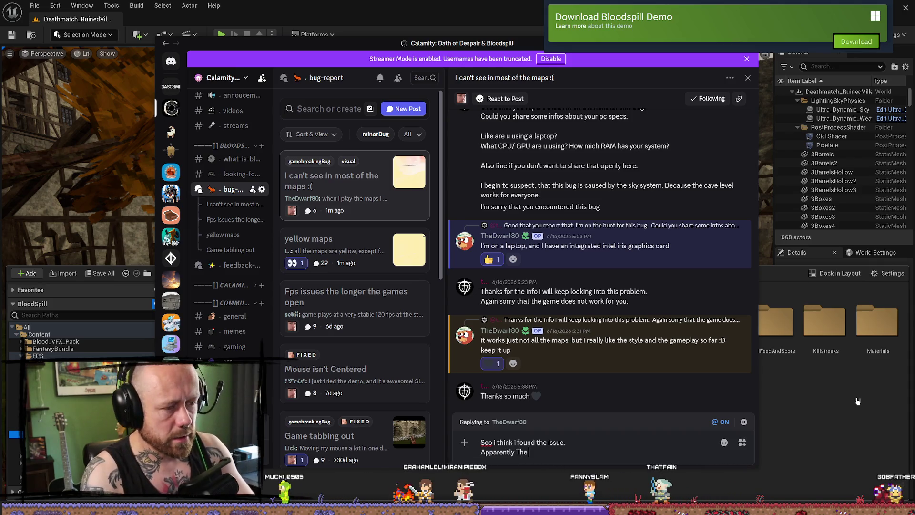
key(BackSpace)
key(BackSpace)
key(BackSpace)
text(the)
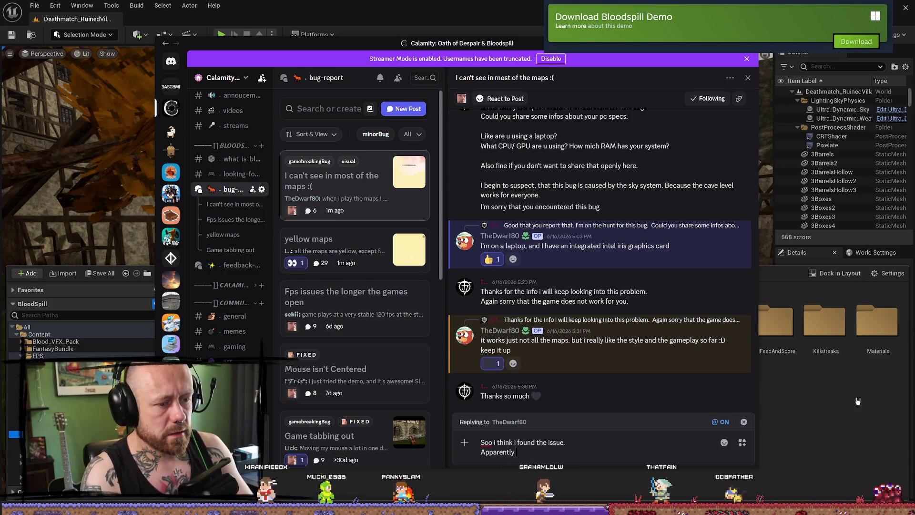
key(BackSpace)
key(BackSpace)
key(BackSpace)
text(In)
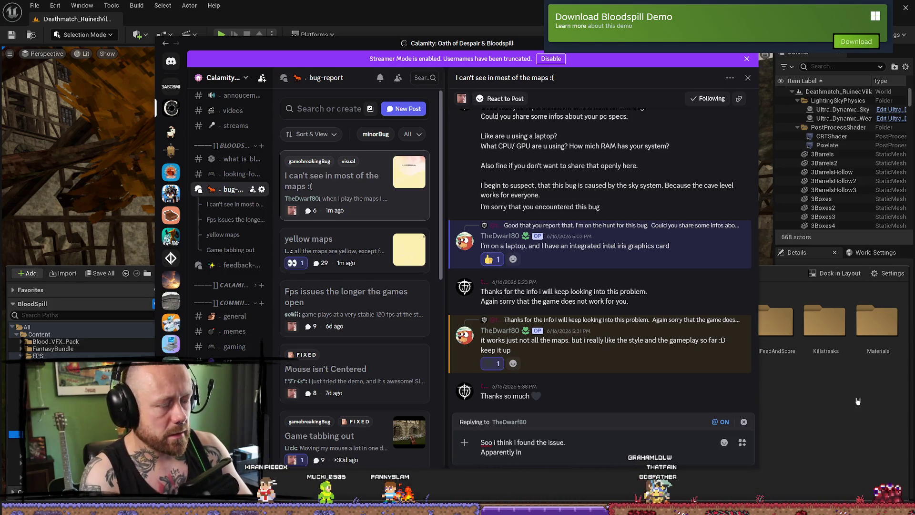
key(ctrl+v)
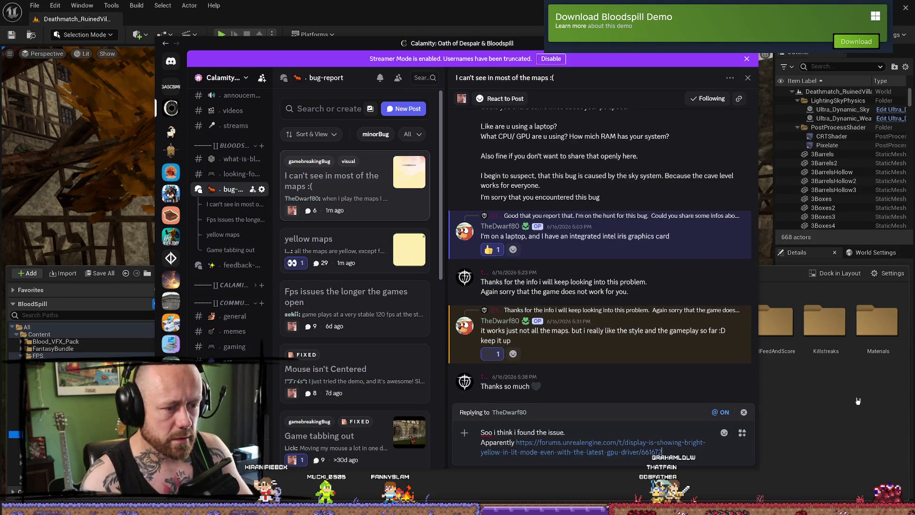
Move the forum link to its own line and insert 'integrated intel iris graphics card' after 'Apparently'.
double_click(515, 442)
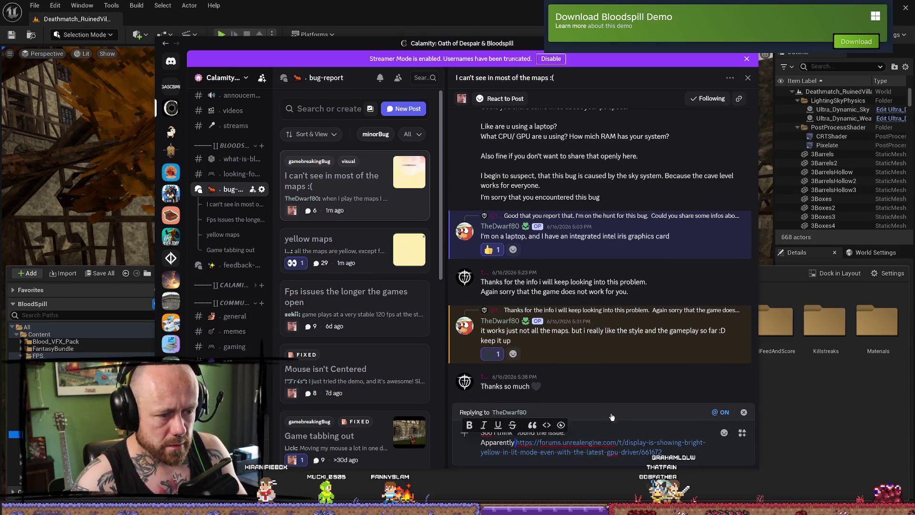
key(shift+Return)
key(shift+Return)
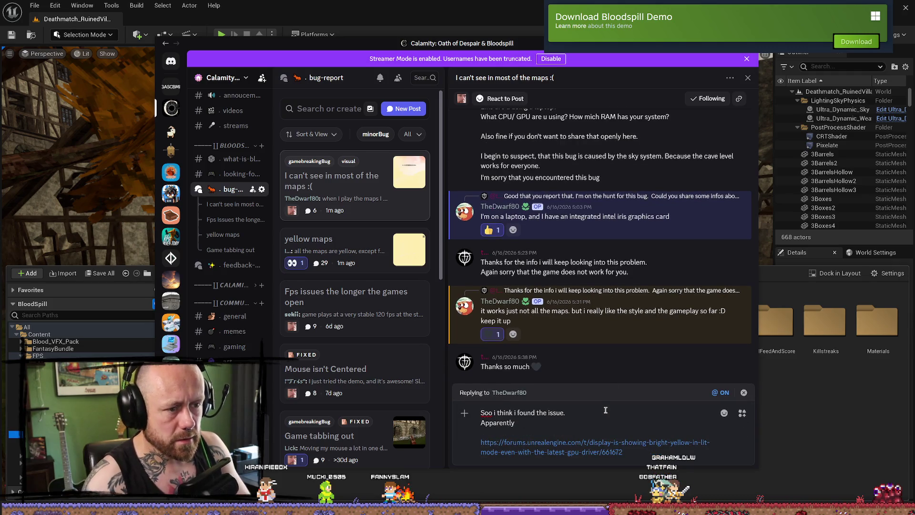
drag(570, 216, 656, 216)
click(653, 216)
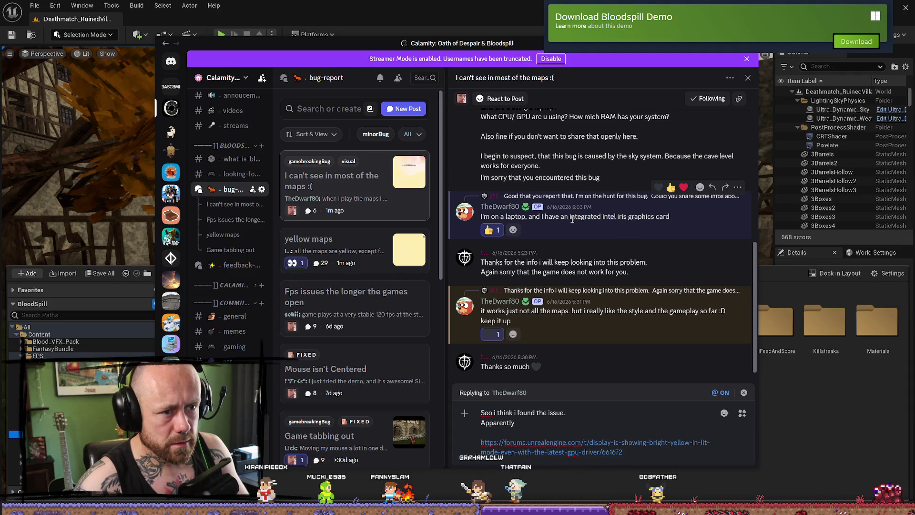
drag(571, 216, 638, 218)
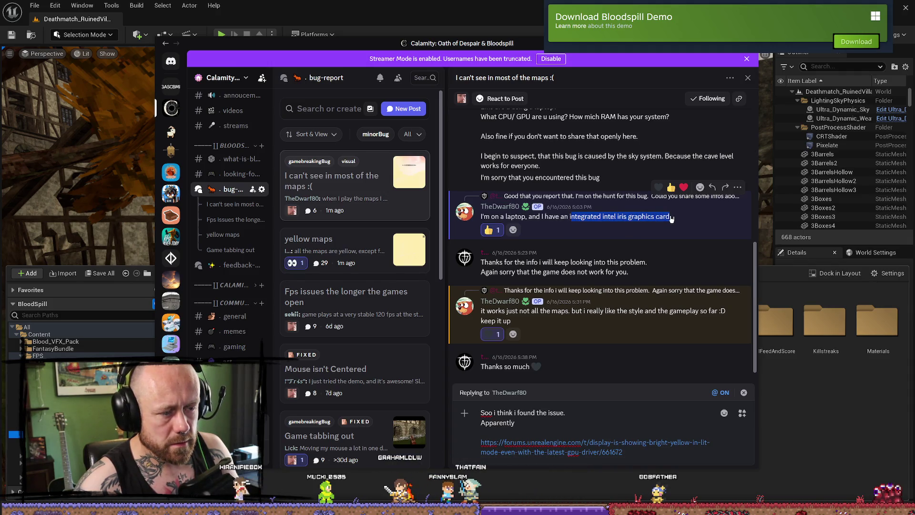
key(ctrl+c)
click(517, 423)
key(ctrl+v)
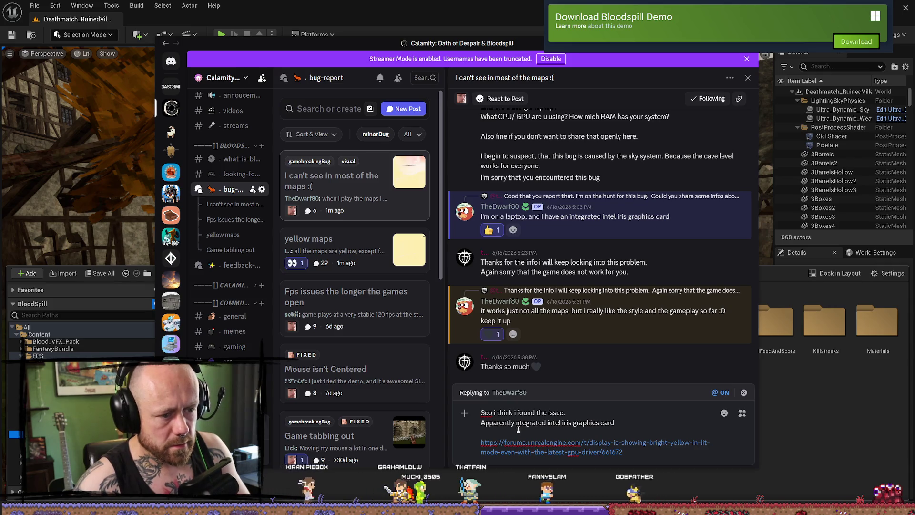
click(516, 424)
text(i)
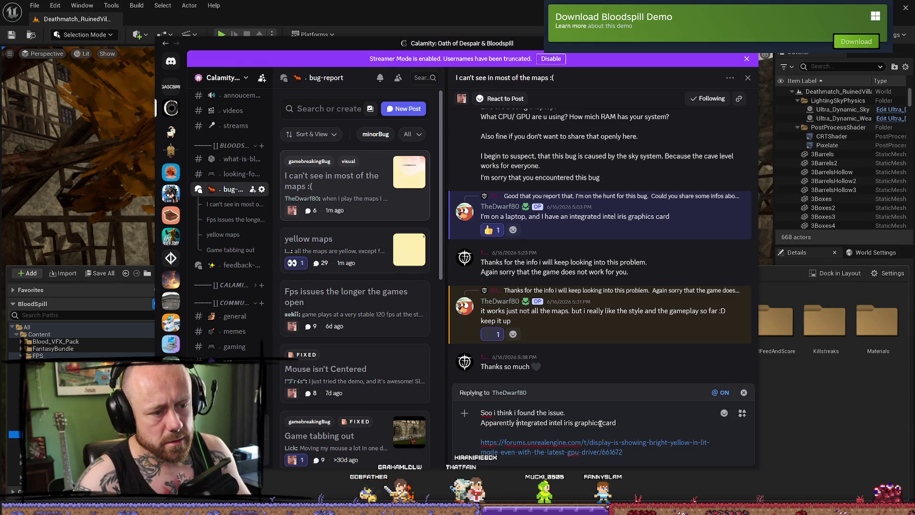
Continue the sentence saying these cards have an issue with the skylight.
click(621, 423)
text(s have an i)
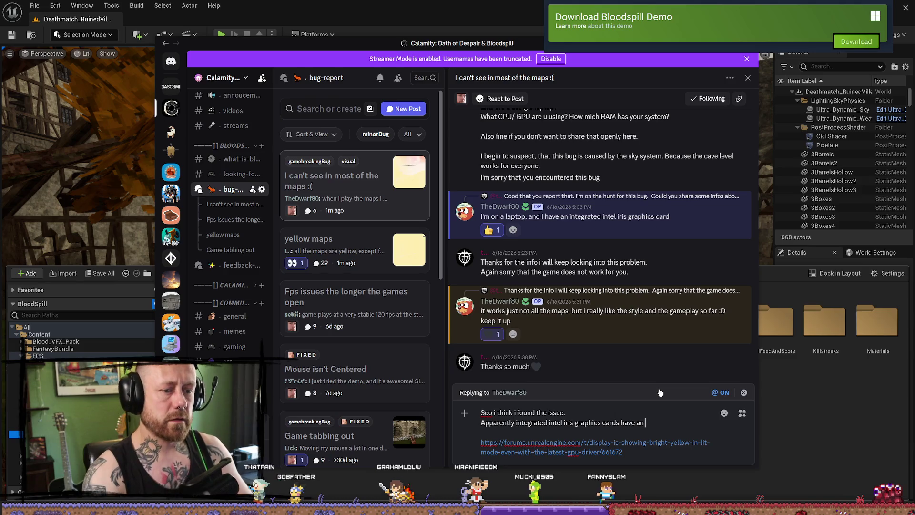
text(ssue withj the)
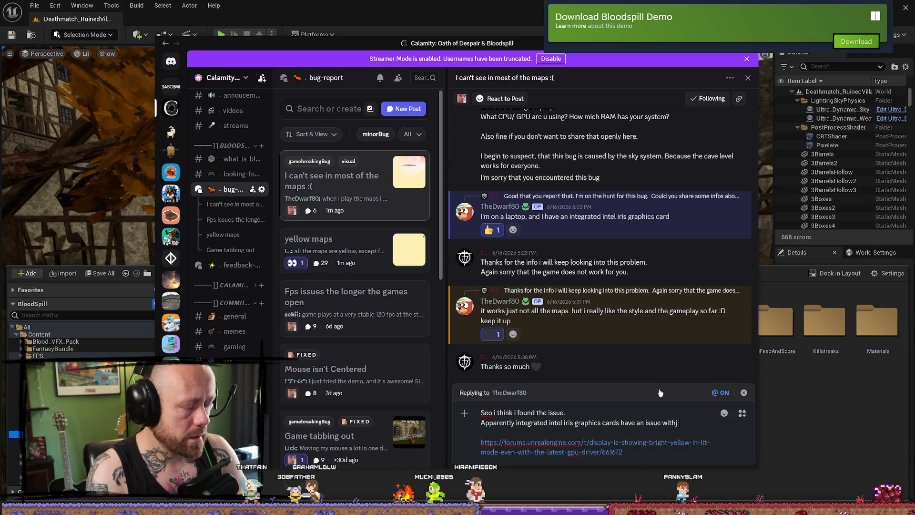
key(BackSpace)
key(BackSpace)
key(BackSpace)
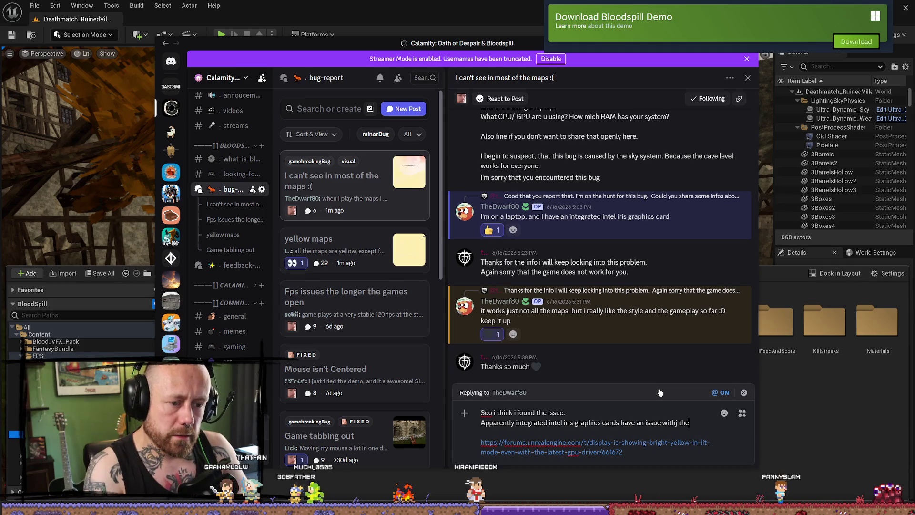
key(BackSpace)
text(the)
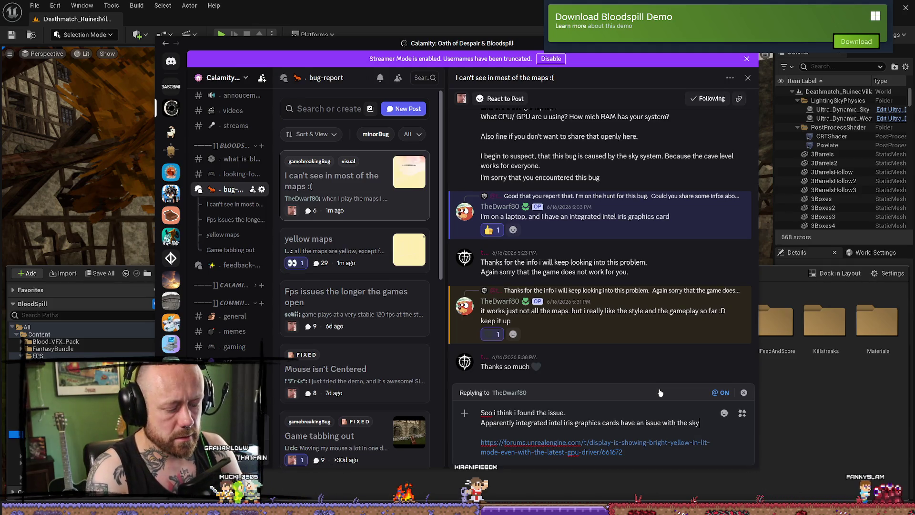
key(shift+Return)
Add a line suggesting the newest Graphics Drivers, noting it may not help at all.
text(U)
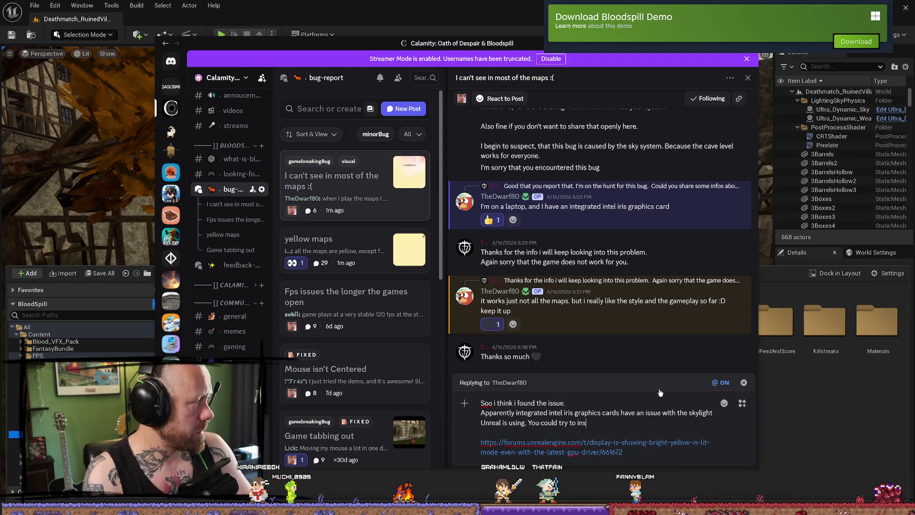
text(west G)
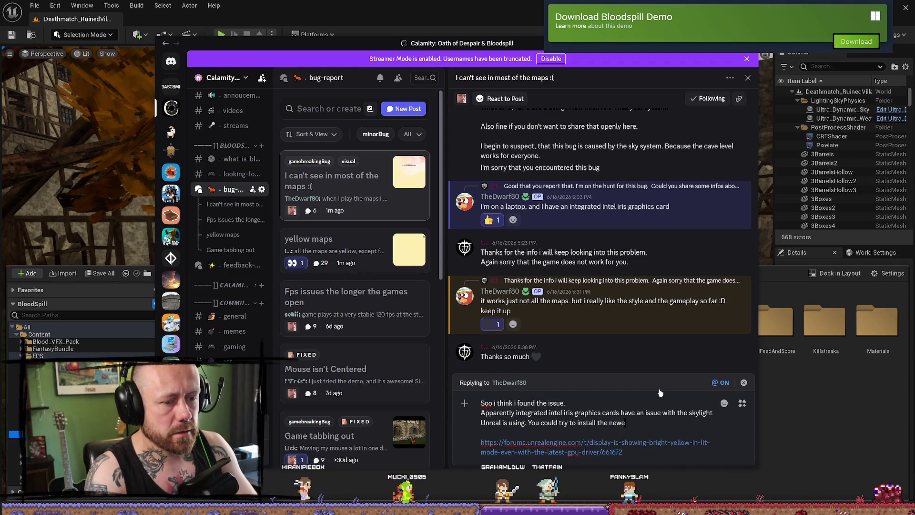
text(raphics)
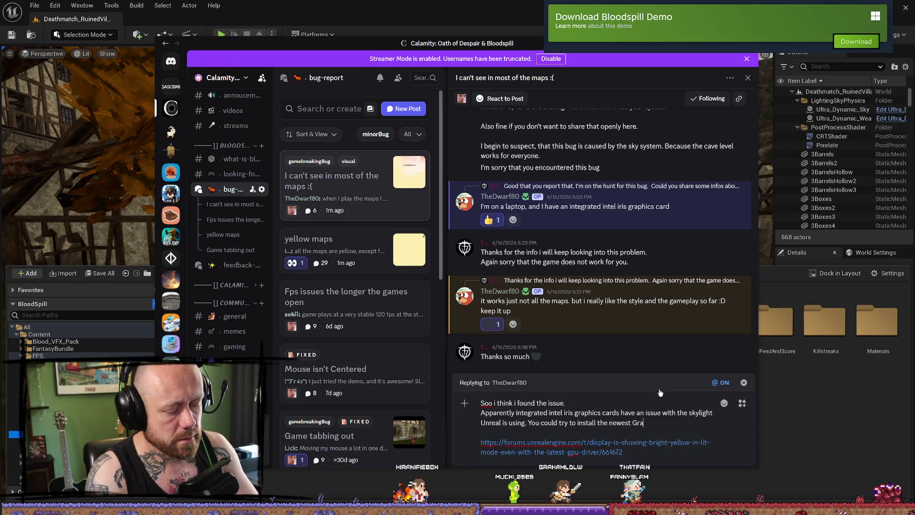
key(BackSpace)
key(BackSpace)
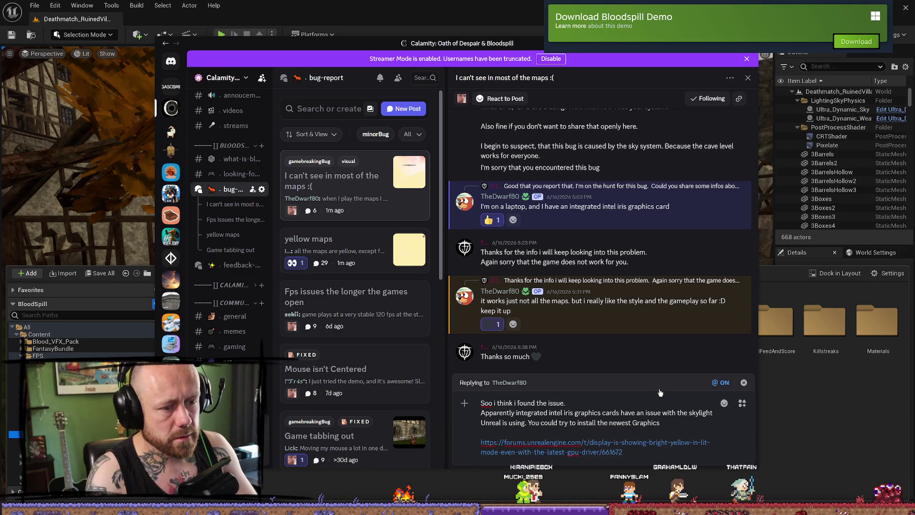
text(Dr)
text(ivers )
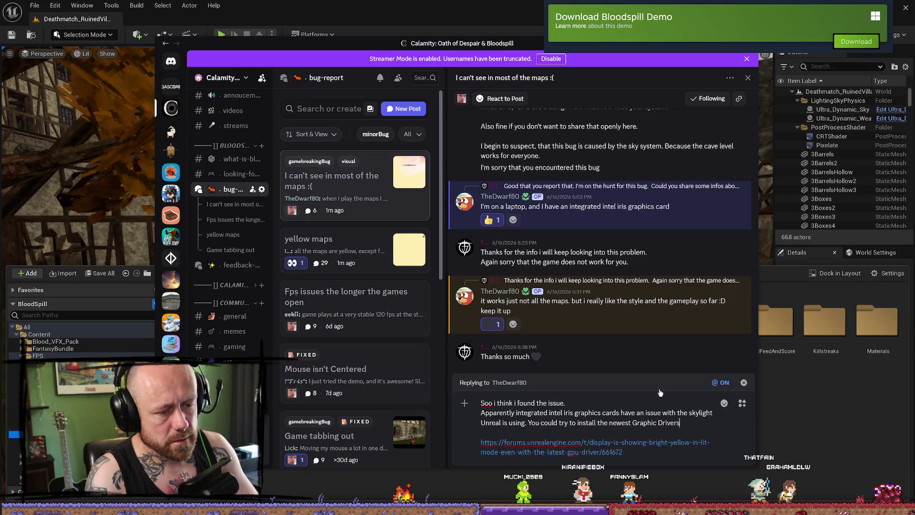
text(but it can)
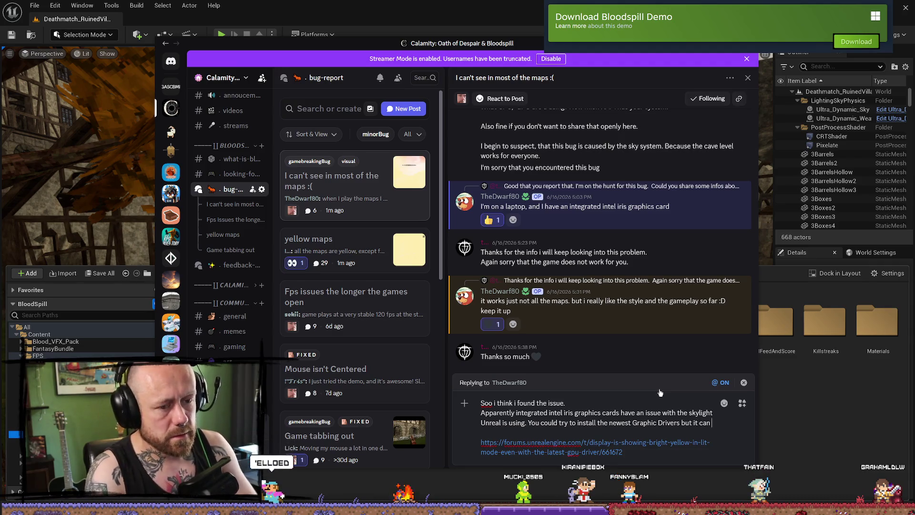
text( be )
text(that this woi)
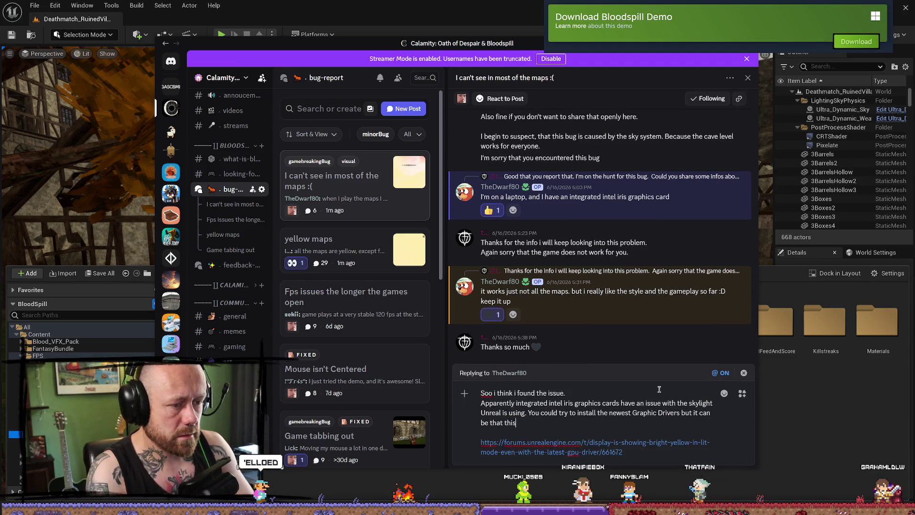
key(BackSpace)
key(BackSpace)
key(BackSpace)
text(also wi)
text(ll noit)
text( help.)
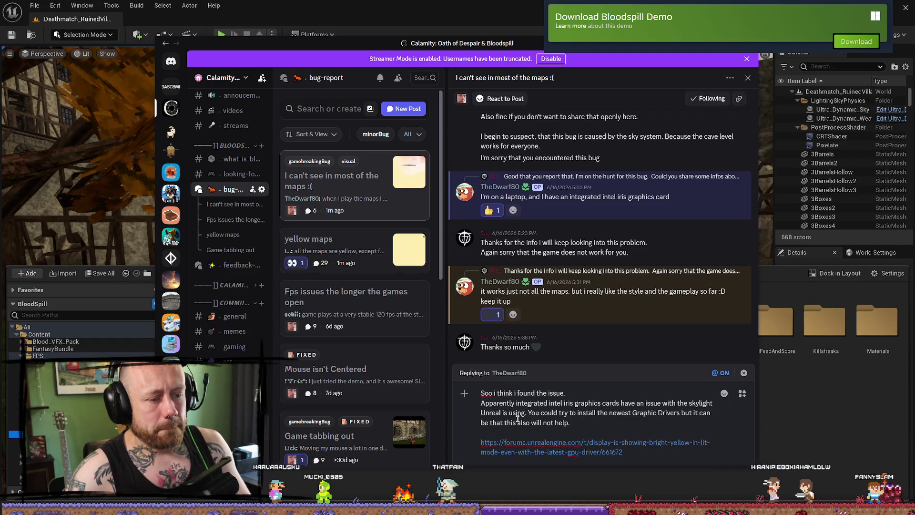
click(526, 413)
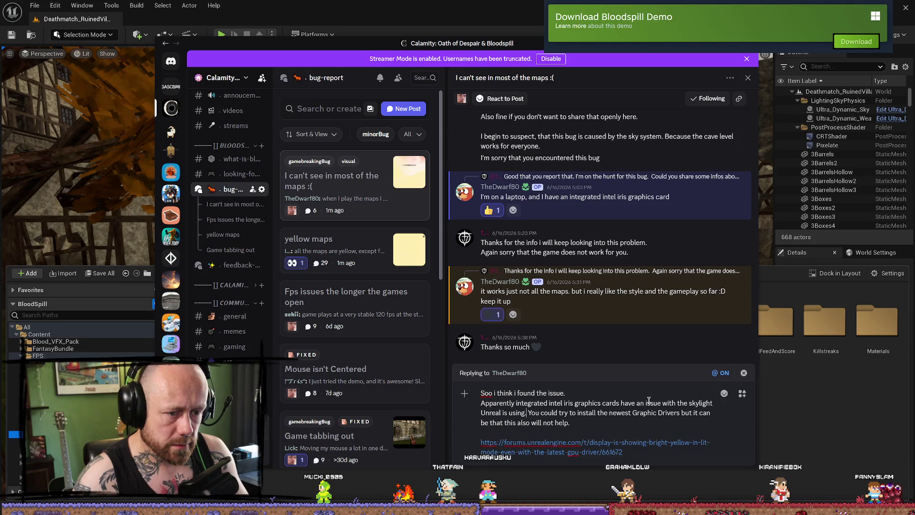
Reword the skylight sentence around how light is cast from the Skylight in Unreal 5, then begin a new 'this' line.
click(502, 413)
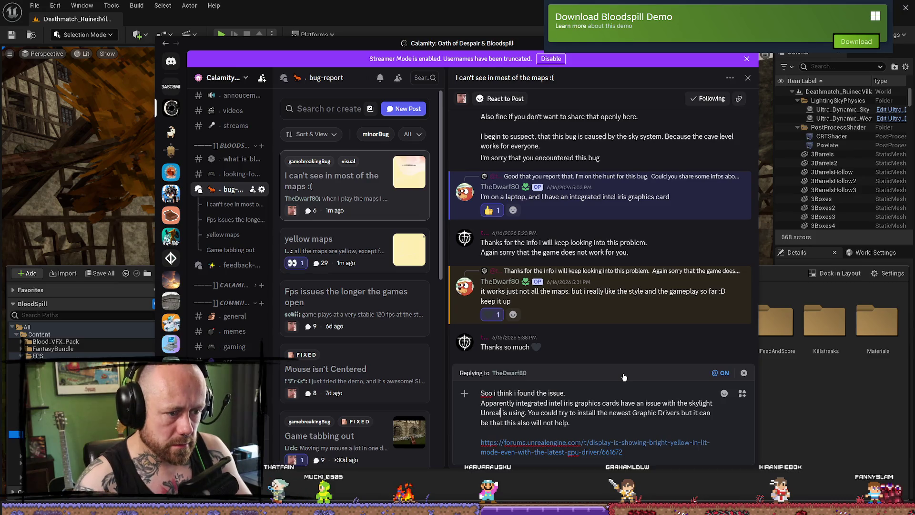
text(5)
click(687, 403)
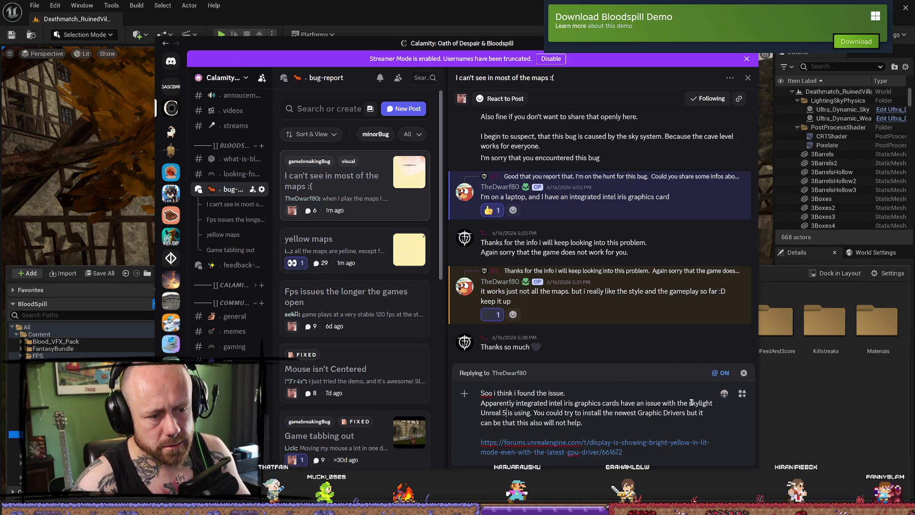
text(how light)
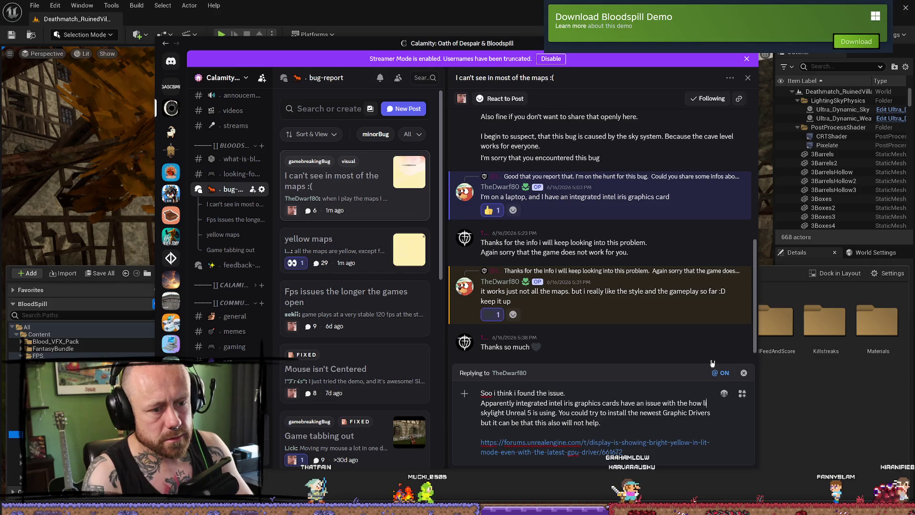
text( is cast in)
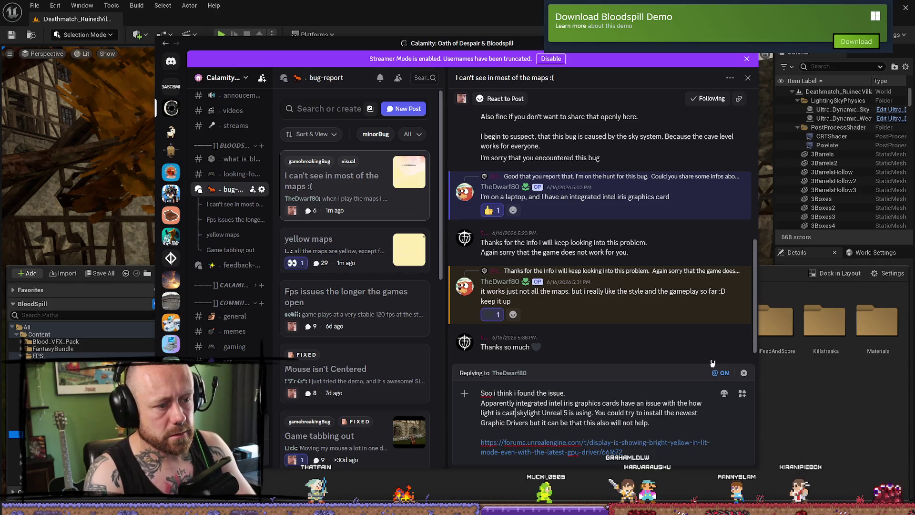
key(BackSpace)
key(BackSpace)
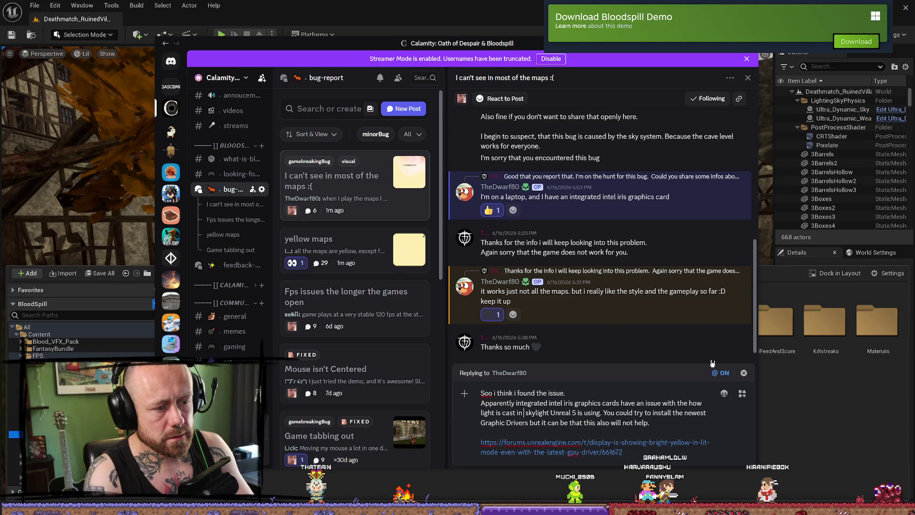
text(from the )
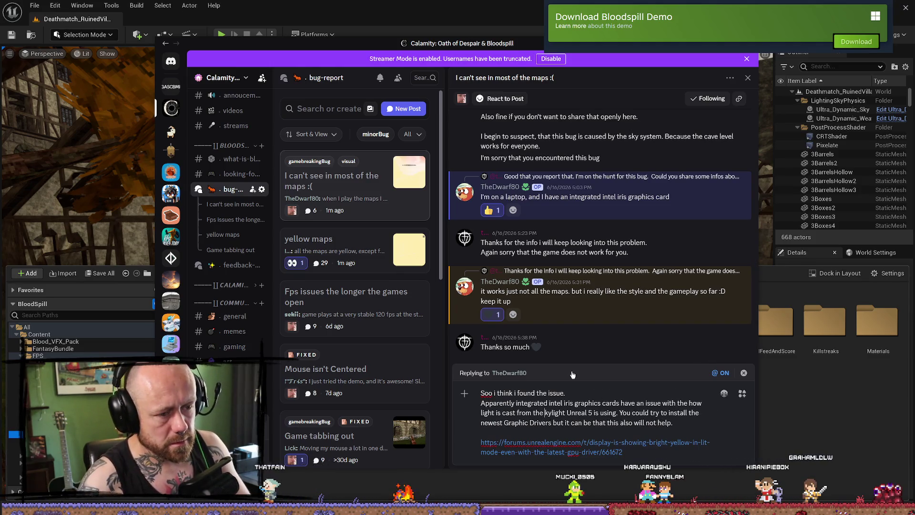
text(Skyl)
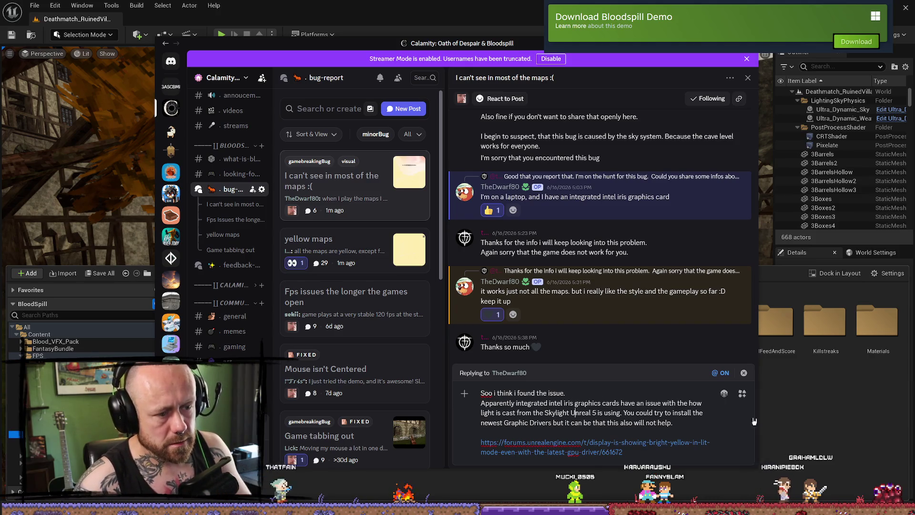
text(ight in)
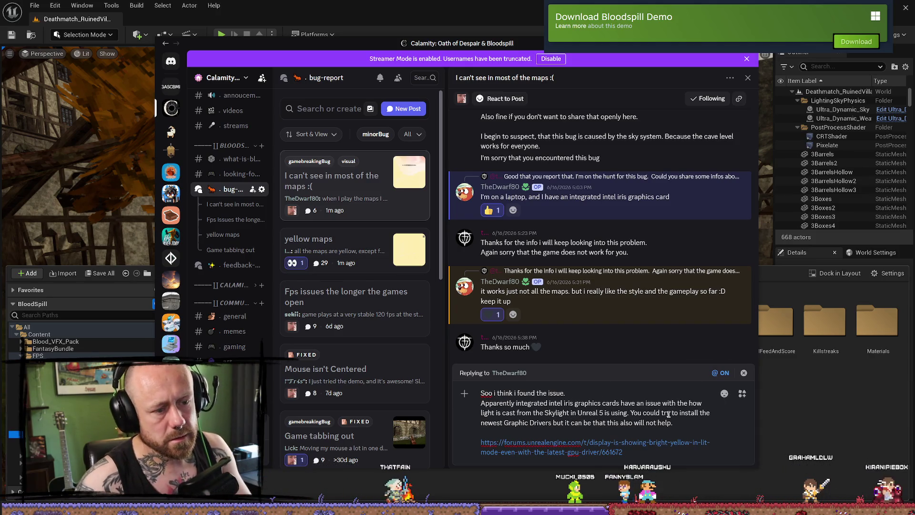
key(ctrl+Right)
key(ctrl+Right)
key(ctrl+Right)
key(BackSpace)
key(BackSpace)
key(BackSpace)
key(BackSpace)
key(BackSpace)
text(.)
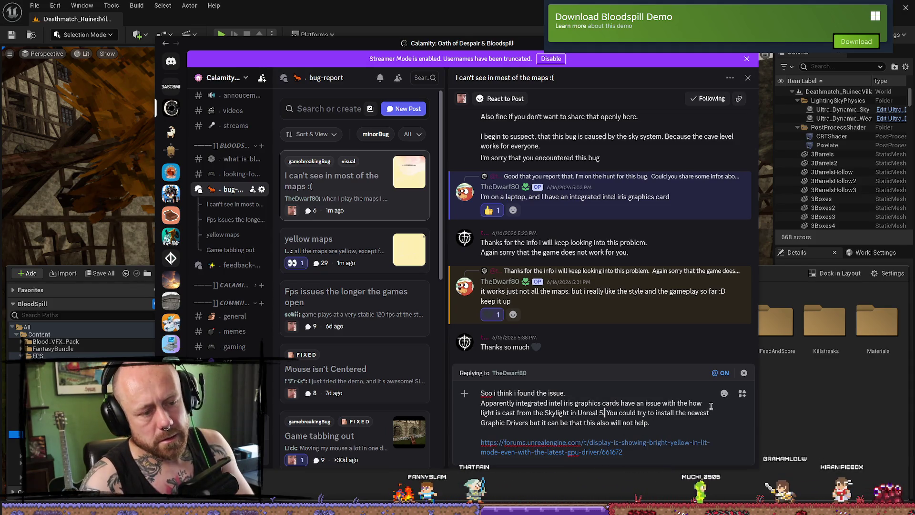
key(shift+Return)
key(shift+Return)
text(this)
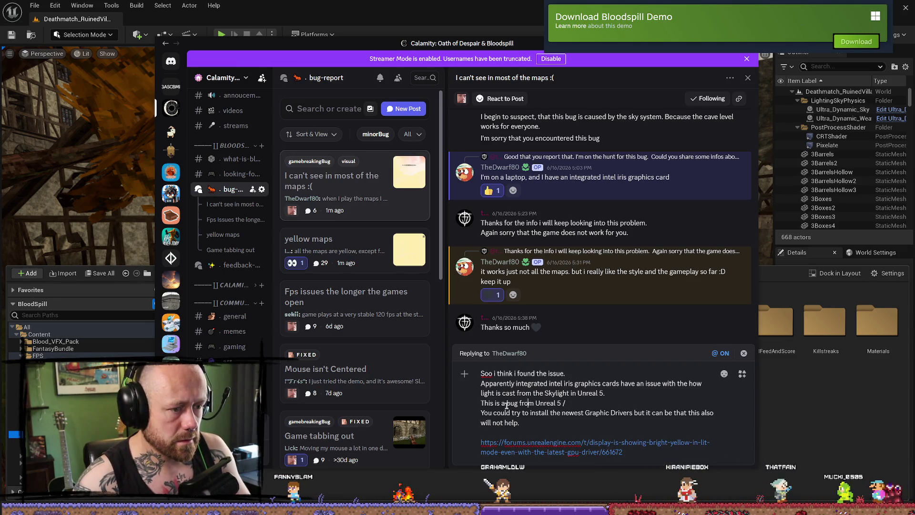
Make the line read 'an Engine bug from Unreal 5 or Software Bug from the Intel Iris', depending on viewpoint.
text(n Engine)
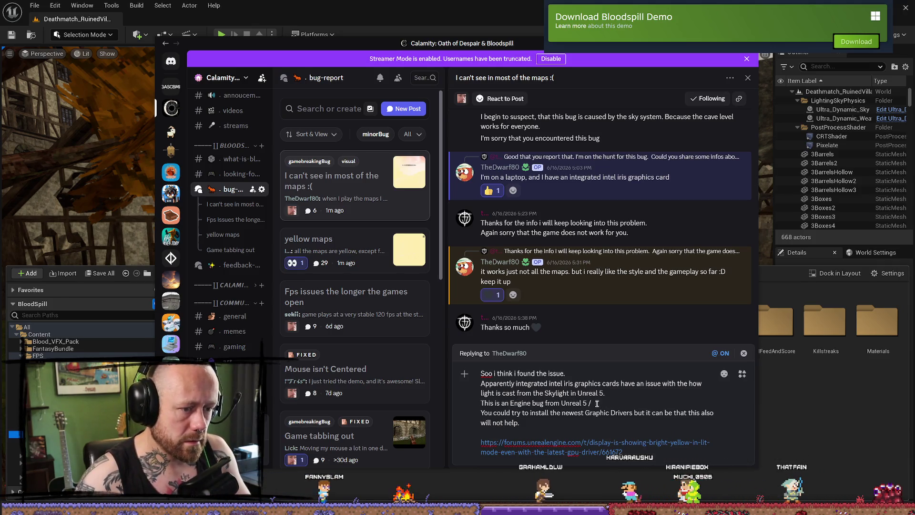
click(620, 406)
key(BackSpace)
key(BackSpace)
text(/ Sof)
text(tware Bu)
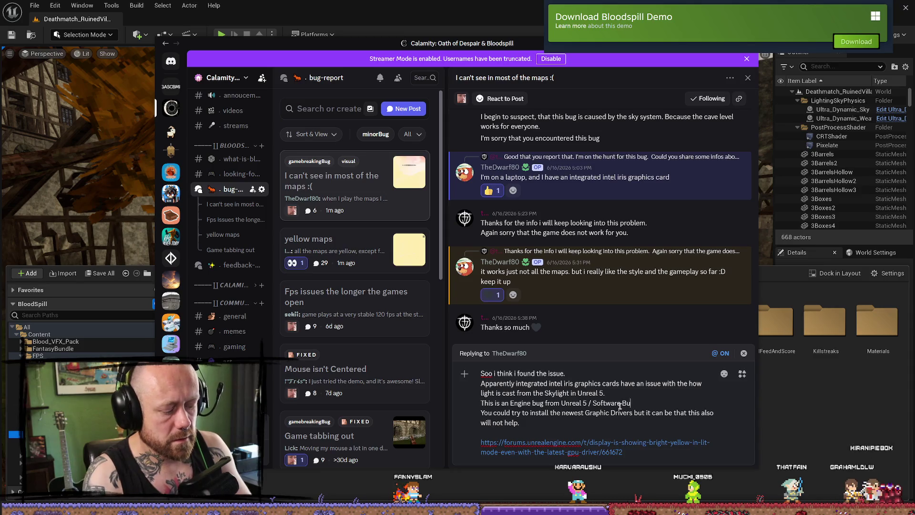
text(g from)
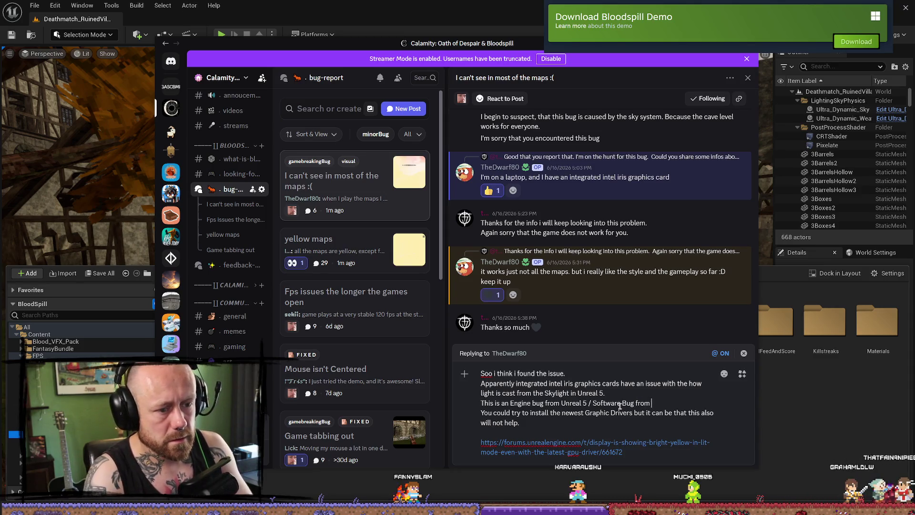
key(ctrl+Left)
key(ctrl+Left)
key(ctrl+Left)
key(BackSpace)
key(BackSpace)
text(or )
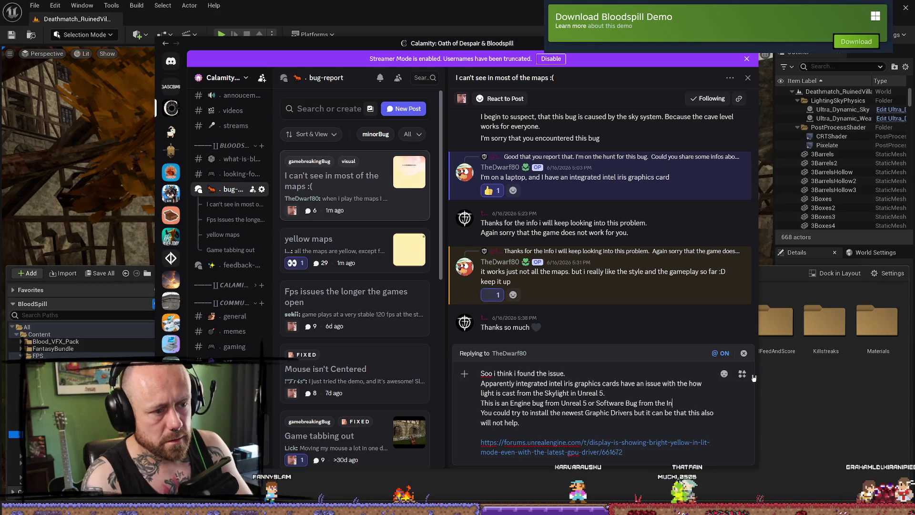
text( Intel)
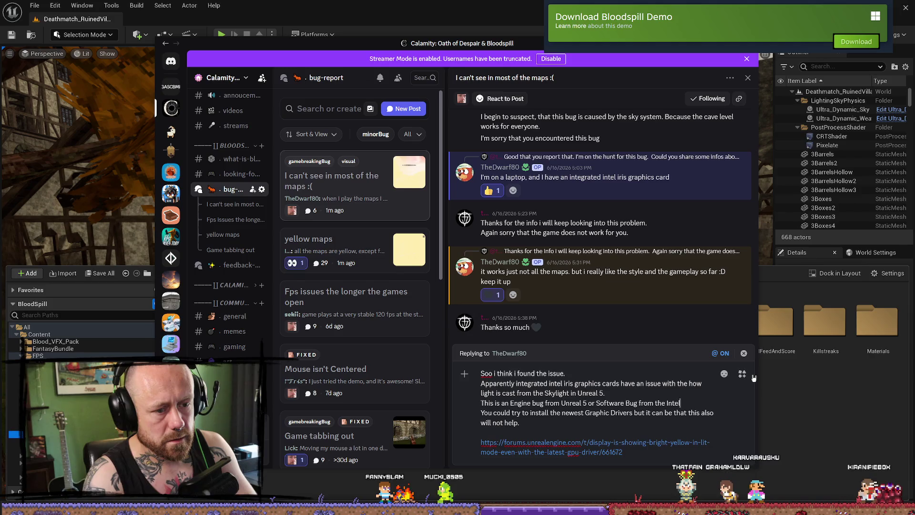
text( iris)
key(Left)
key(Left)
key(Left)
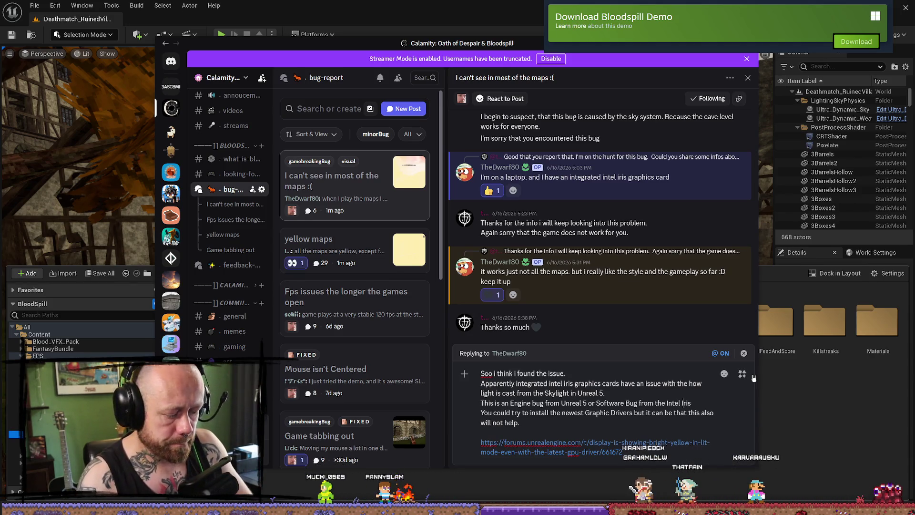
text( depending on how you look)
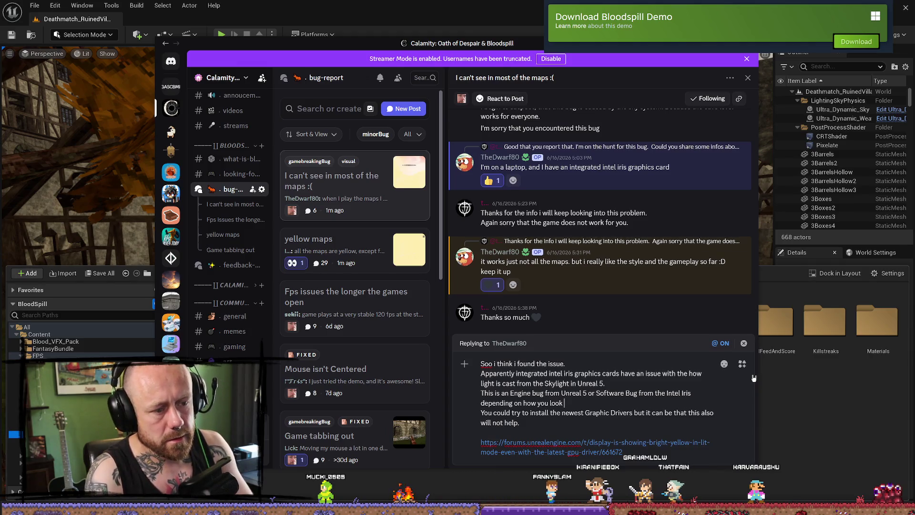
text(at t)
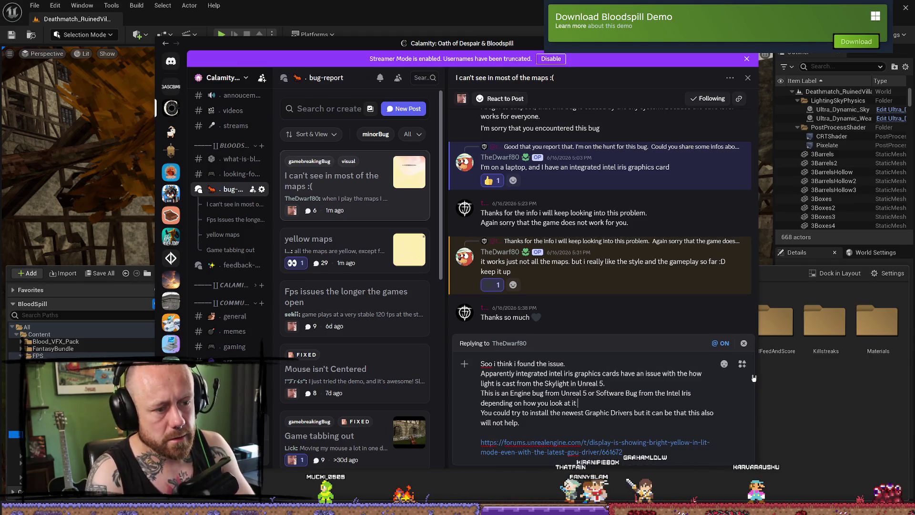
key(Down)
key(Down)
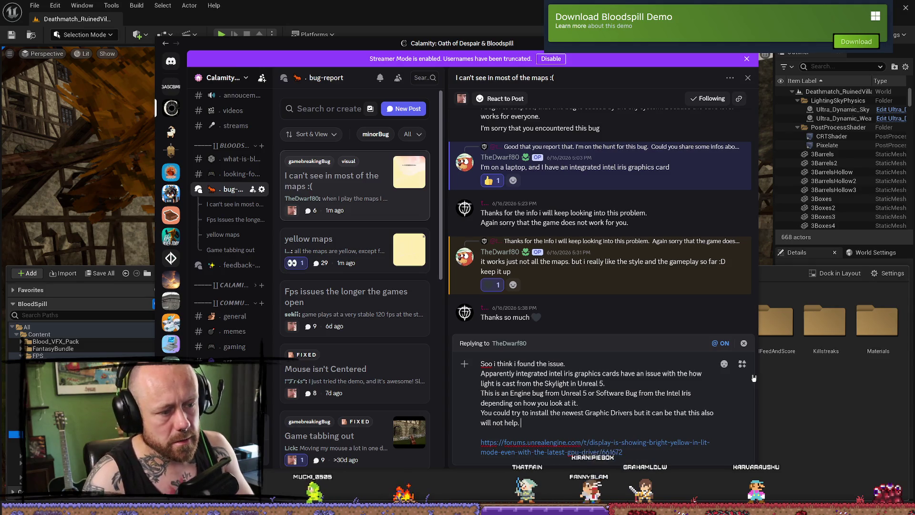
Add the paragraph 'Sadly there is not much that I can do to fix that :(' with blank lines after it.
key(Return)
text(Sadly the)
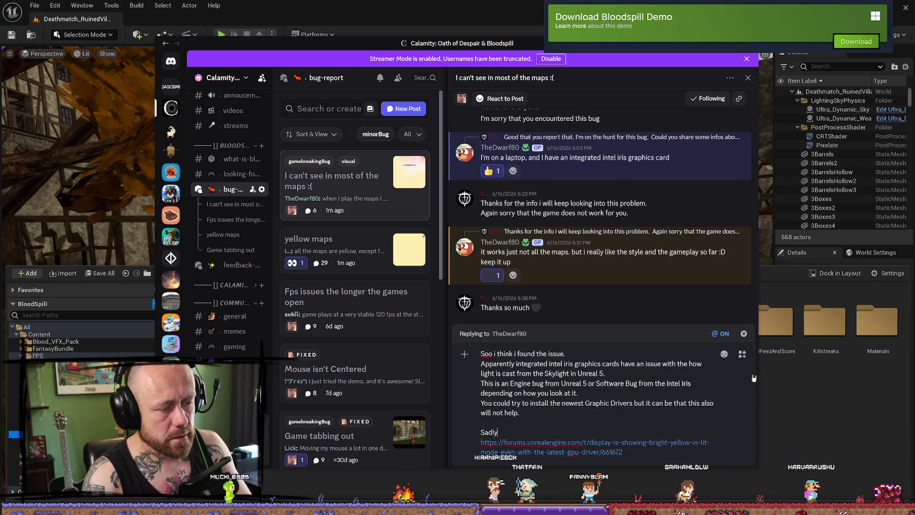
text(re is not mus)
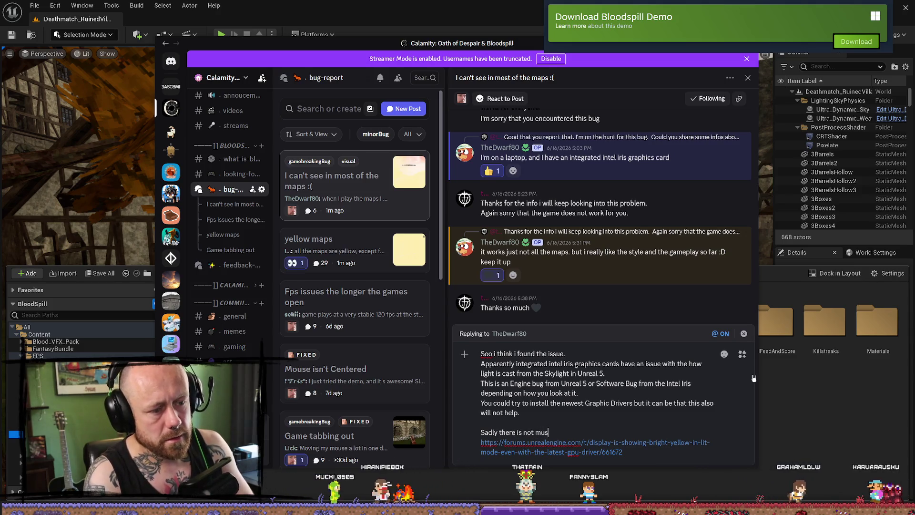
text(ch that )
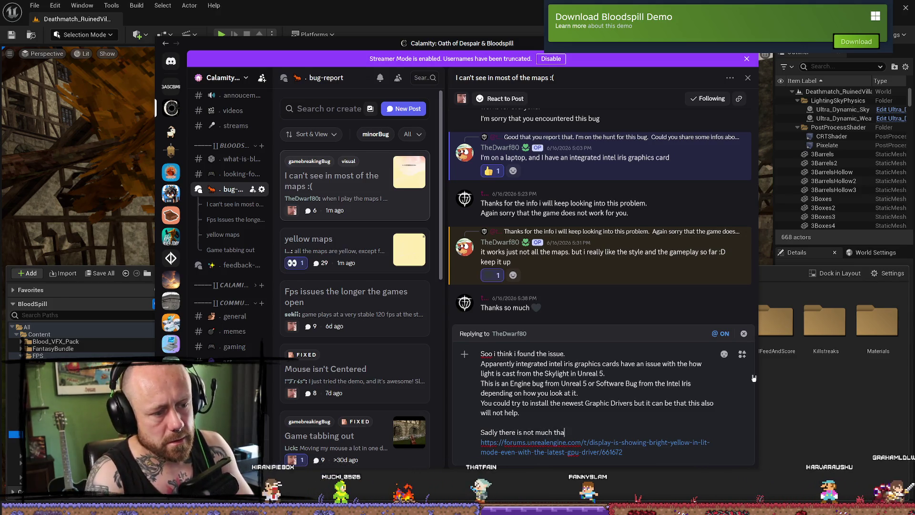
text(I can do)
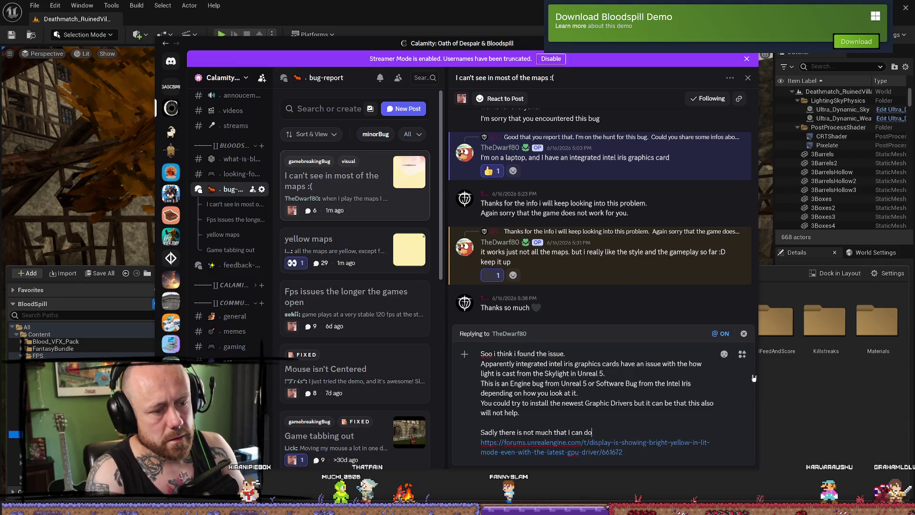
text( to fiyx)
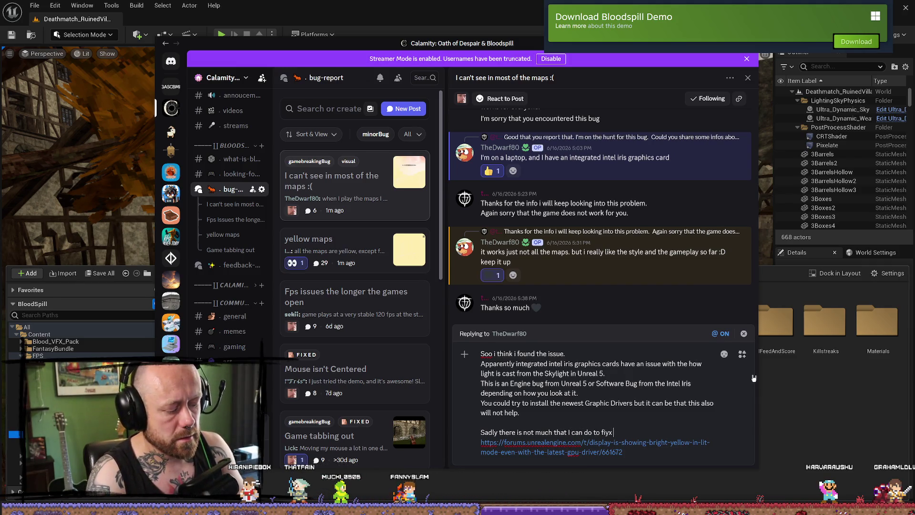
text( that :()
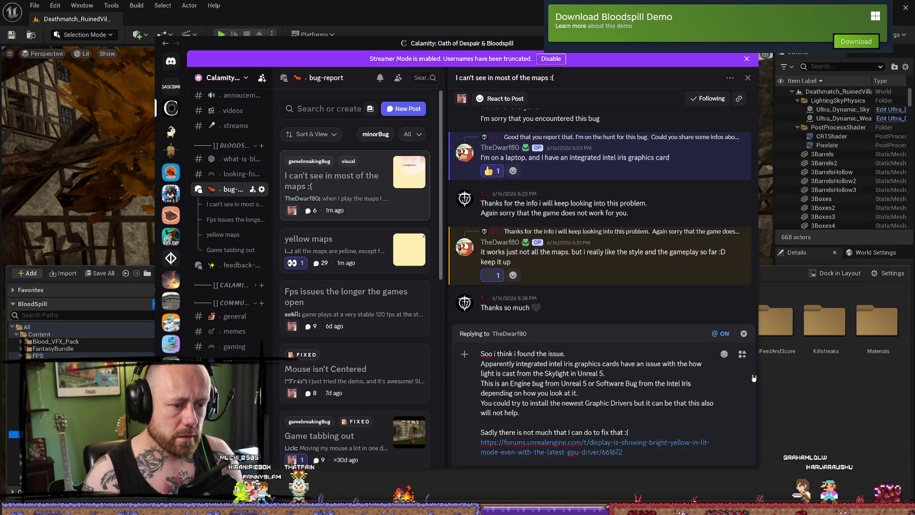
key(shift+Return)
key(shift+Return)
text(I could)
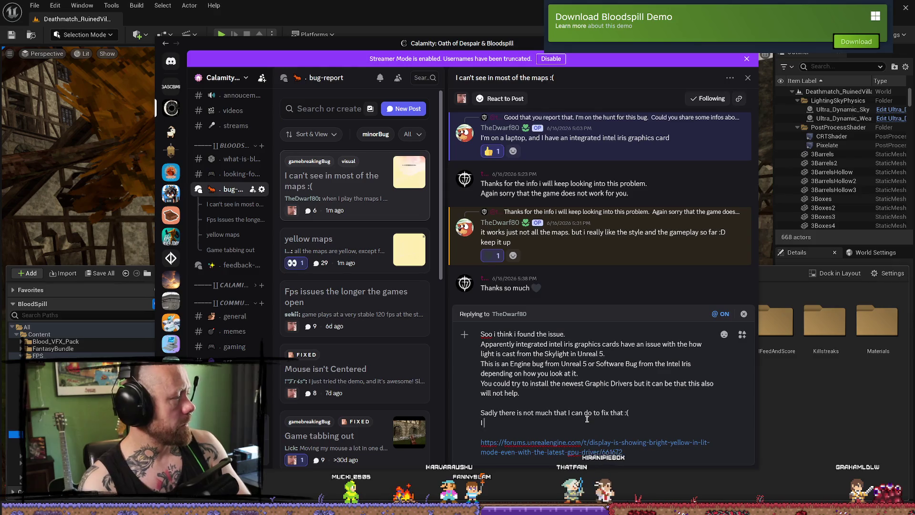
Add 'I could change the Light Source type but this will have other unknown consequences :l'.
text( change t)
text(he Li)
text(ght)
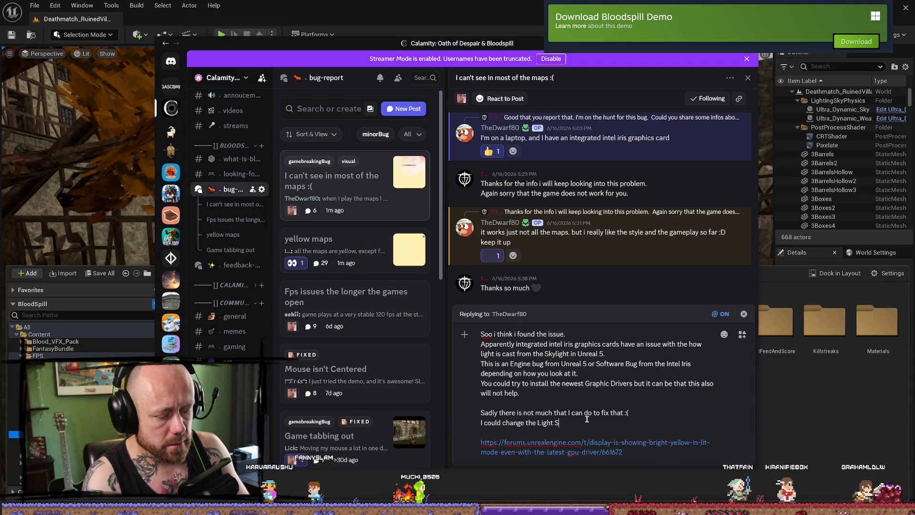
text(, S)
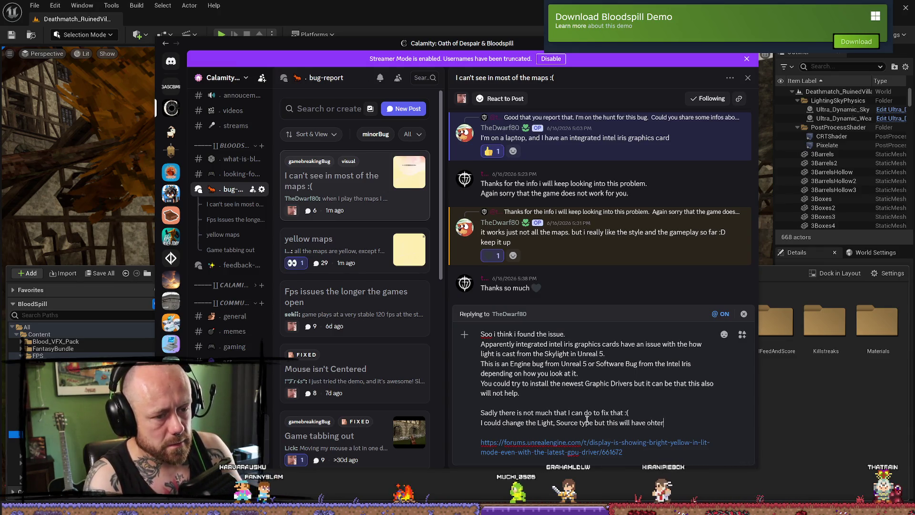
text(oh)
key(BackSpace)
text(ther unk)
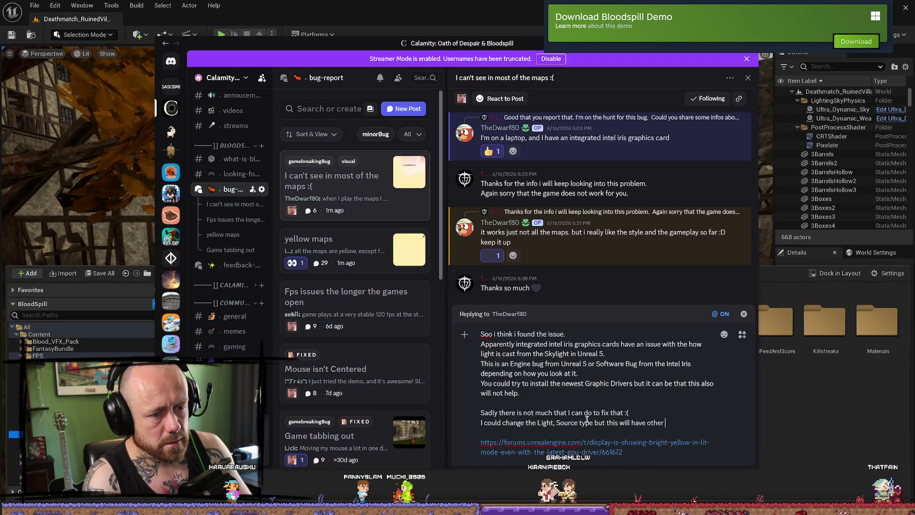
text(nown conse)
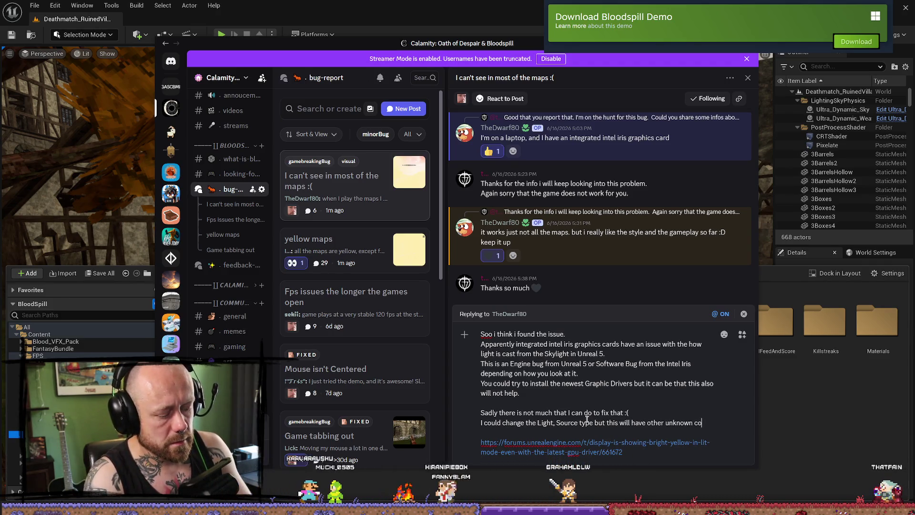
text(quences f)
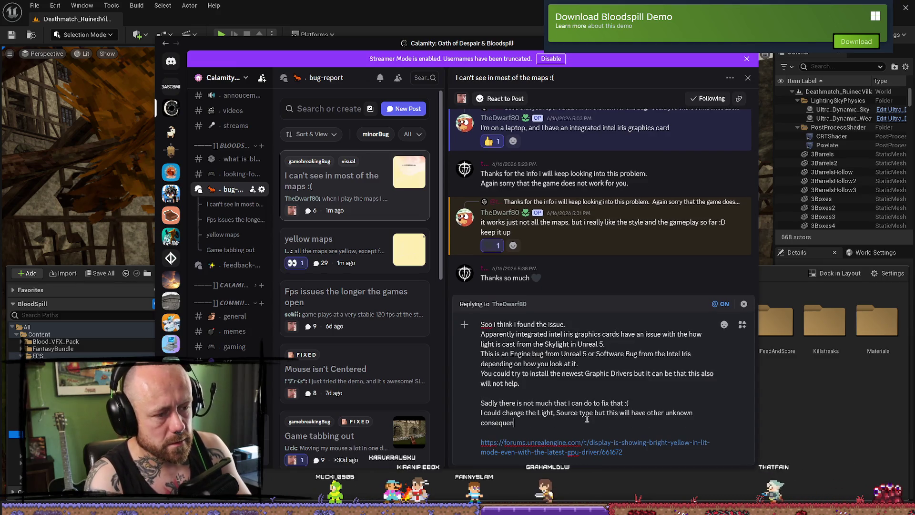
key(BackSpace)
key(BackSpace)
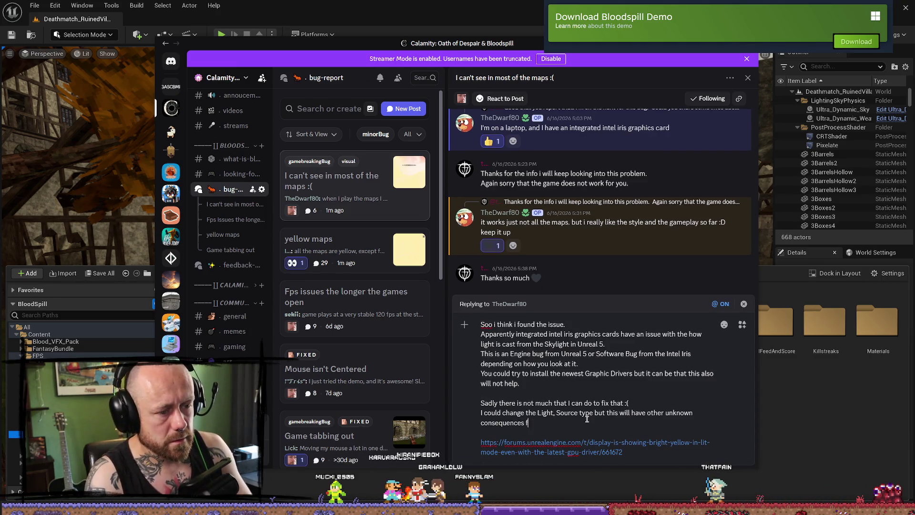
text(or)
key(BackSpace)
key(BackSpace)
key(BackSpace)
text(:l)
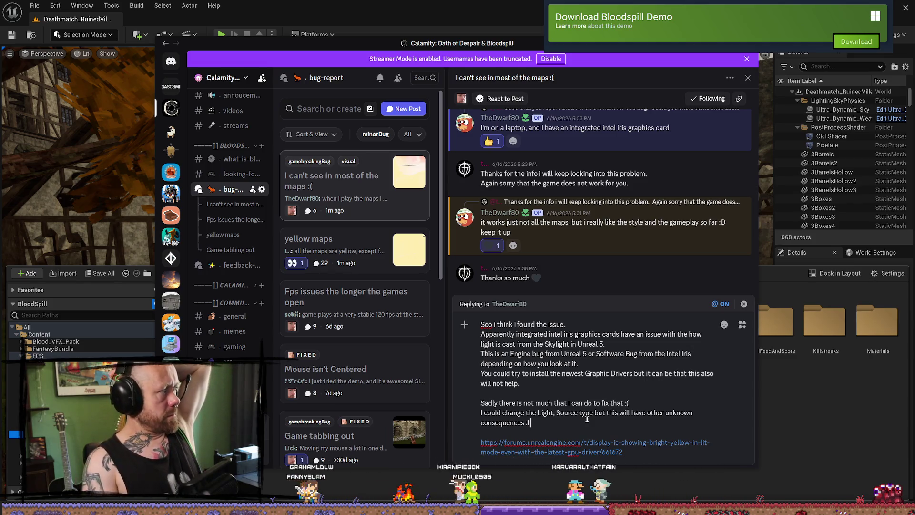
key(shift+Return)
key(shift+Return)
text(I'll keep looking into that and finding out a solutio)
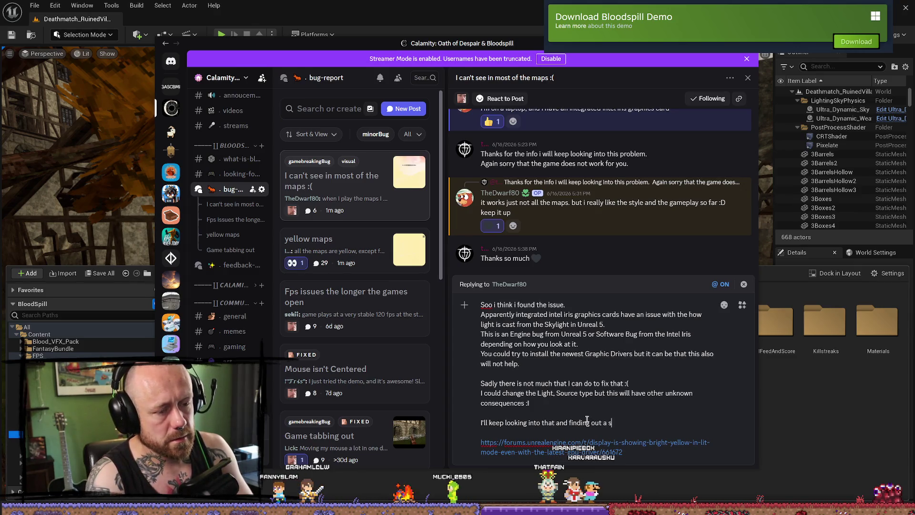
Add that there may be no other solution, since it could be a bug from the engine itself.
text(n for it.)
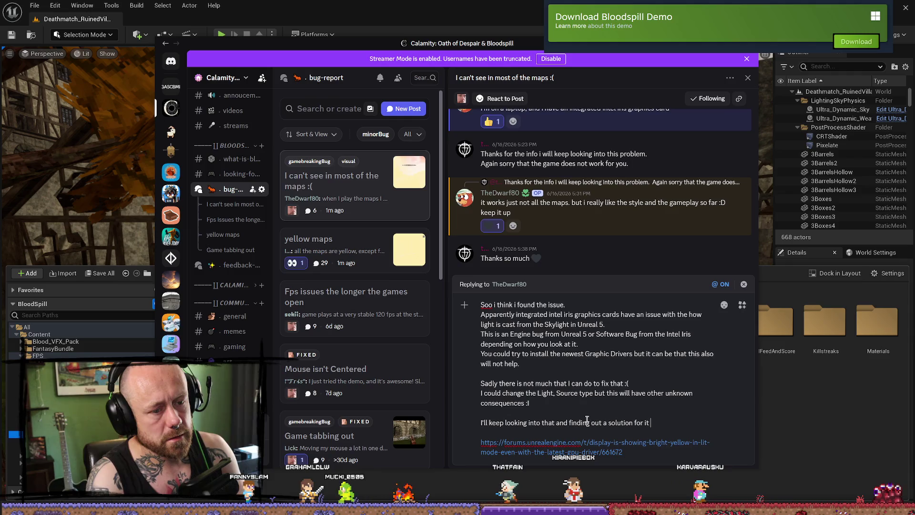
text( But)
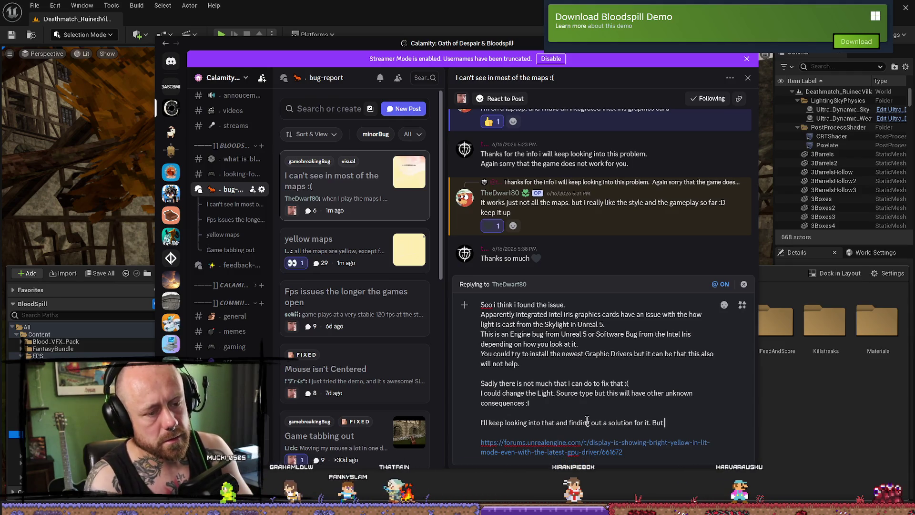
key(BackSpace)
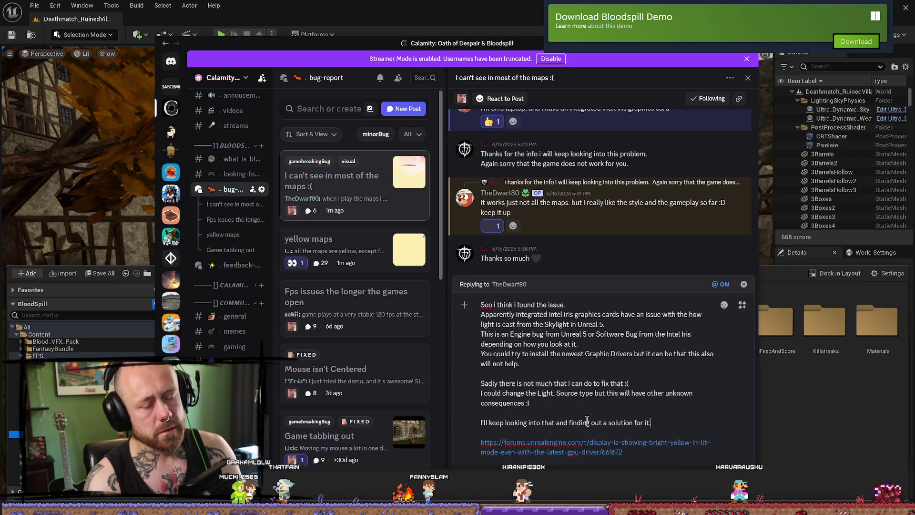
key(BackSpace)
key(BackSpace)
key(BackSpace)
text(nother so)
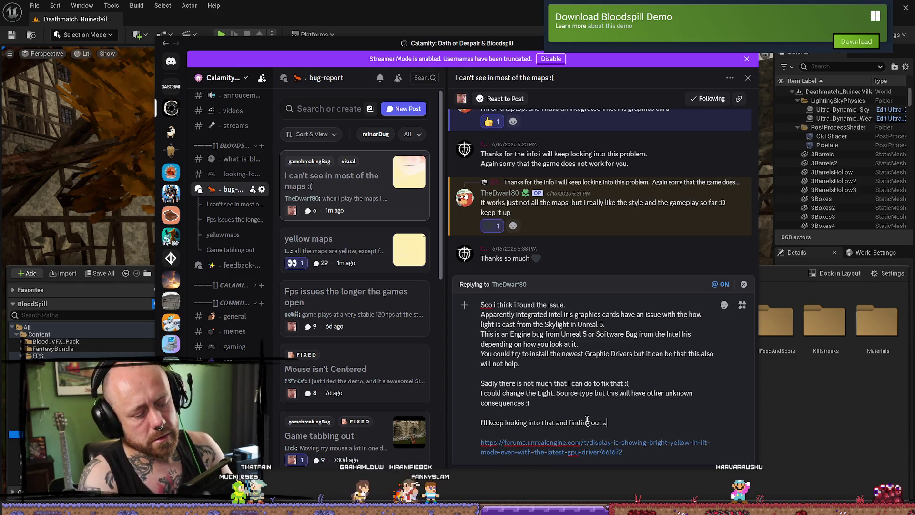
text(lution for it)
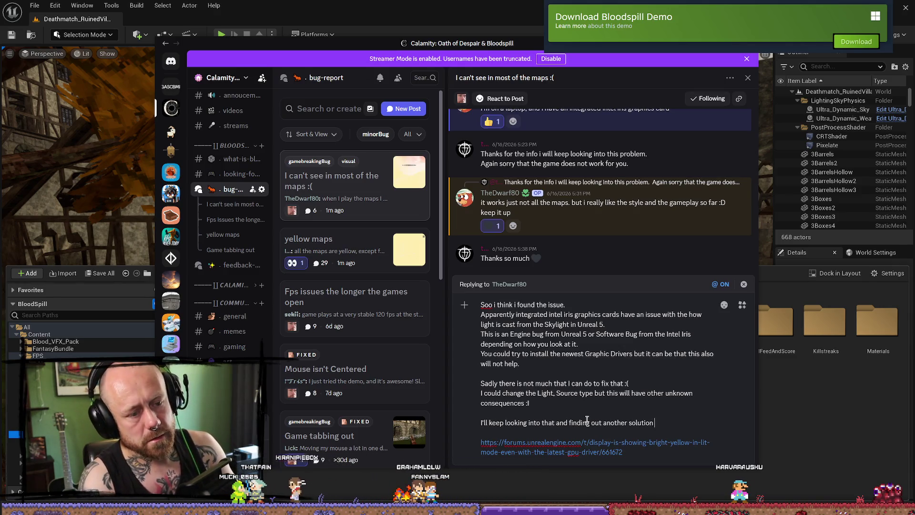
text(, but it )
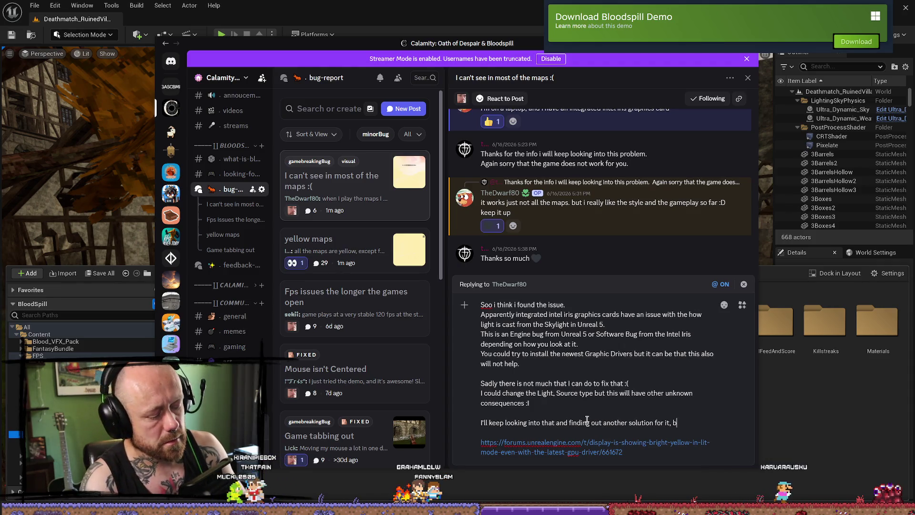
text(could be tha)
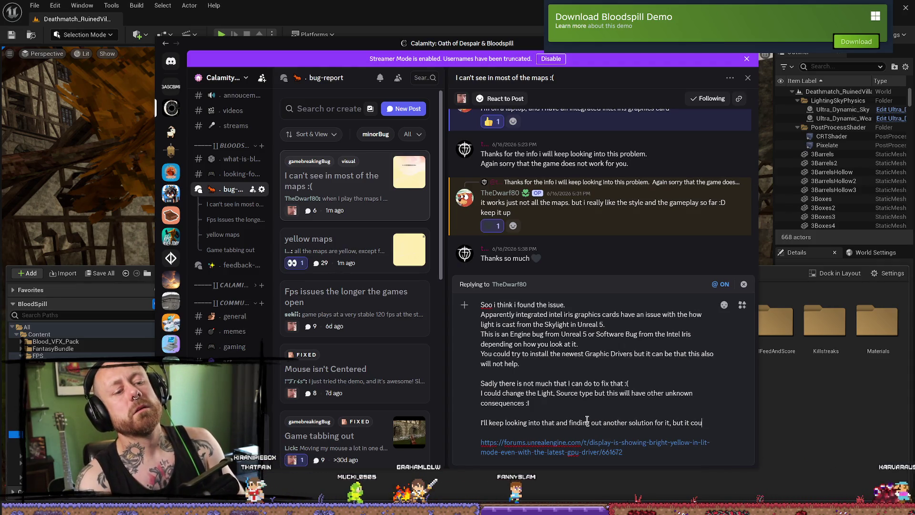
text(t i cant)
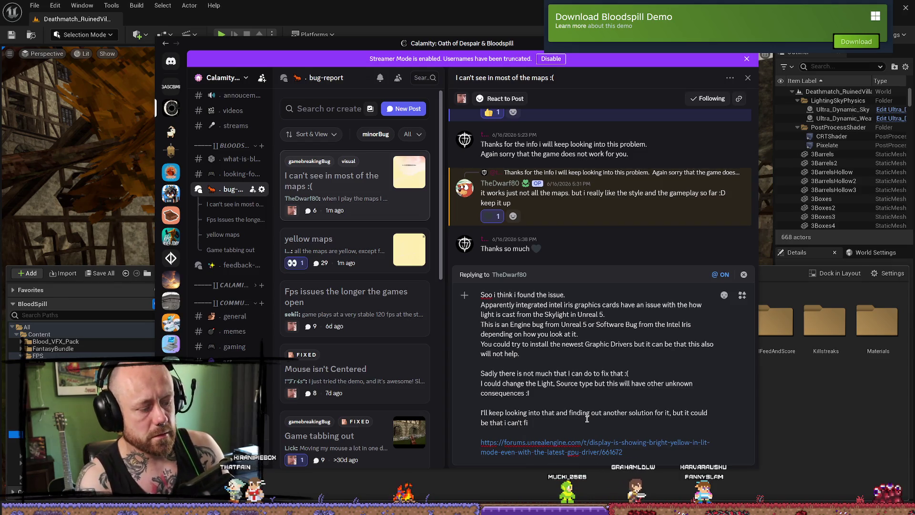
text(it)
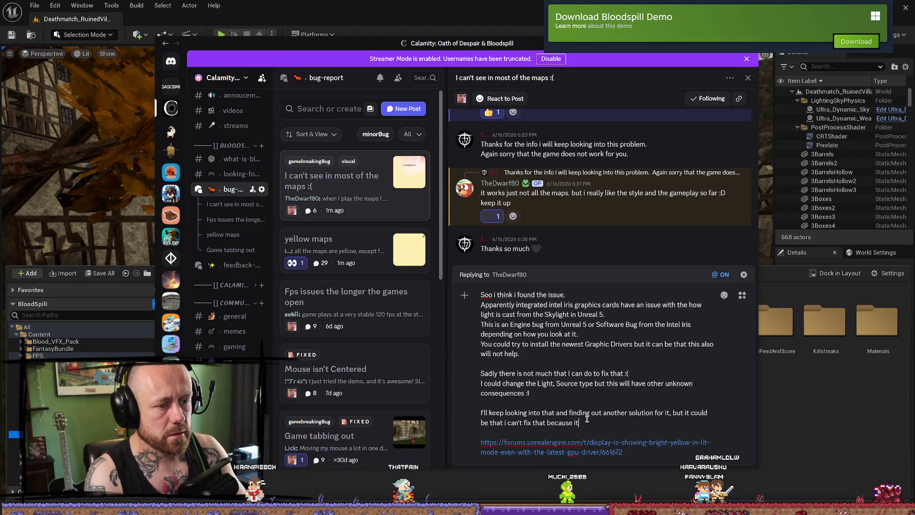
key(BackSpace)
key(BackSpace)
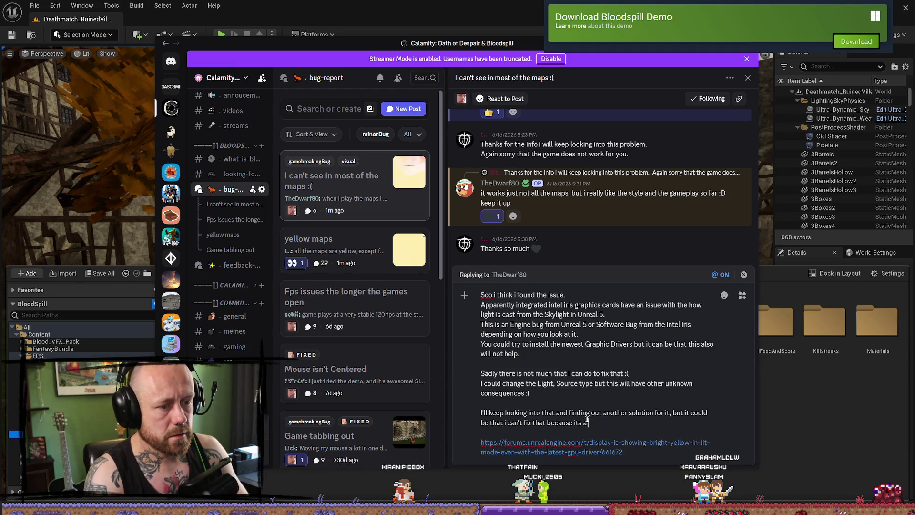
key(BackSpace)
key(BackSpace)
key(BackSpace)
text(froimn)
key(BackSpace)
key(BackSpace)
key(BackSpace)
text(m)
text( the engine i)
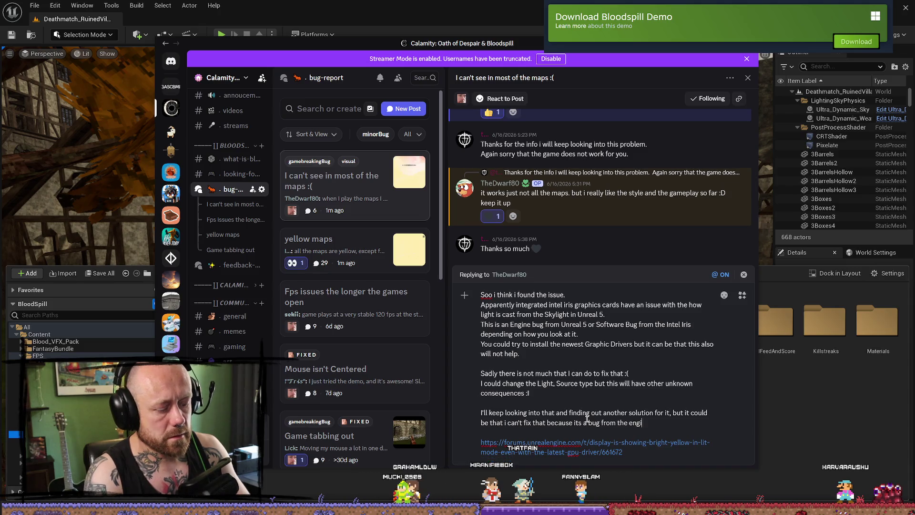
text(ts)
key(BackSpace)
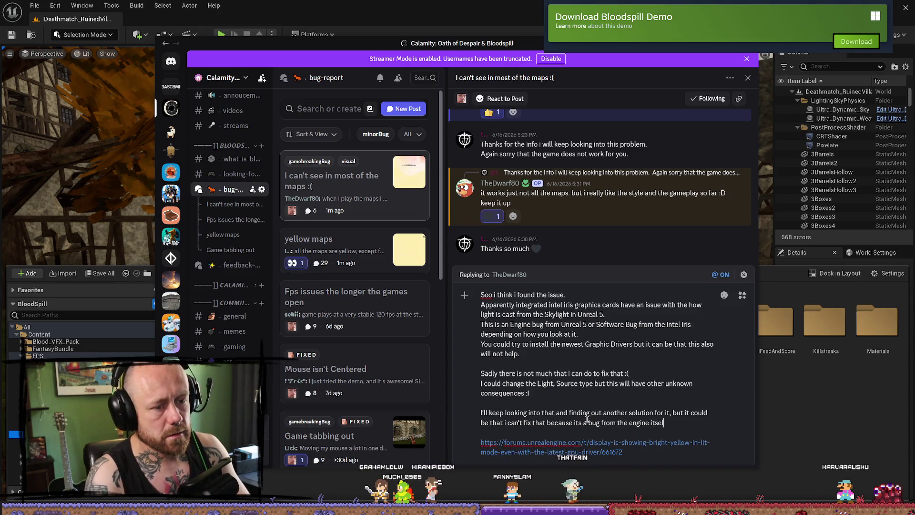
key(BackSpace)
key(BackSpace)
Append 'works :(.' after 'engine itself' and send the finished reply.
key(ctrl+End)
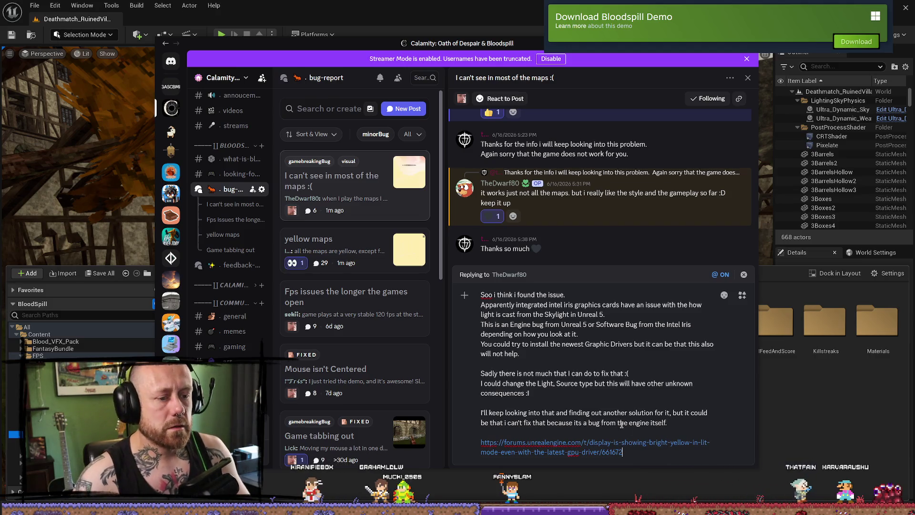
click(632, 424)
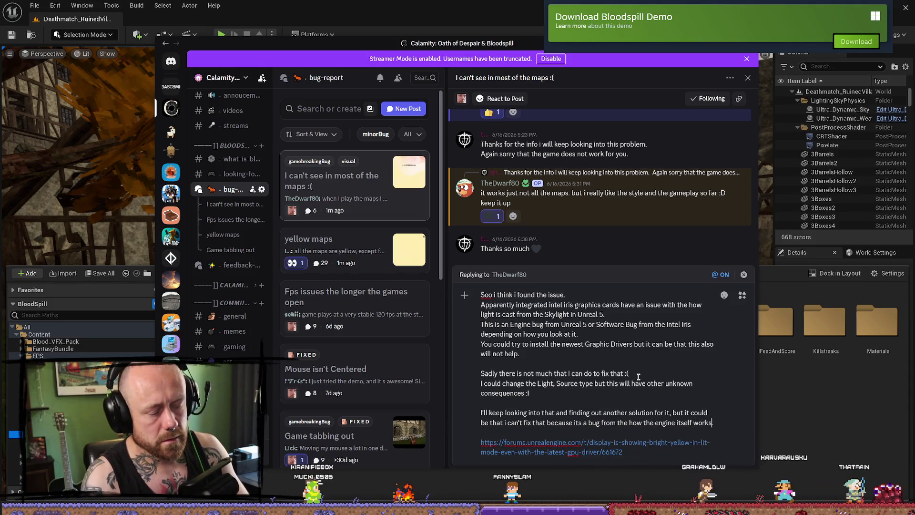
text(works :()
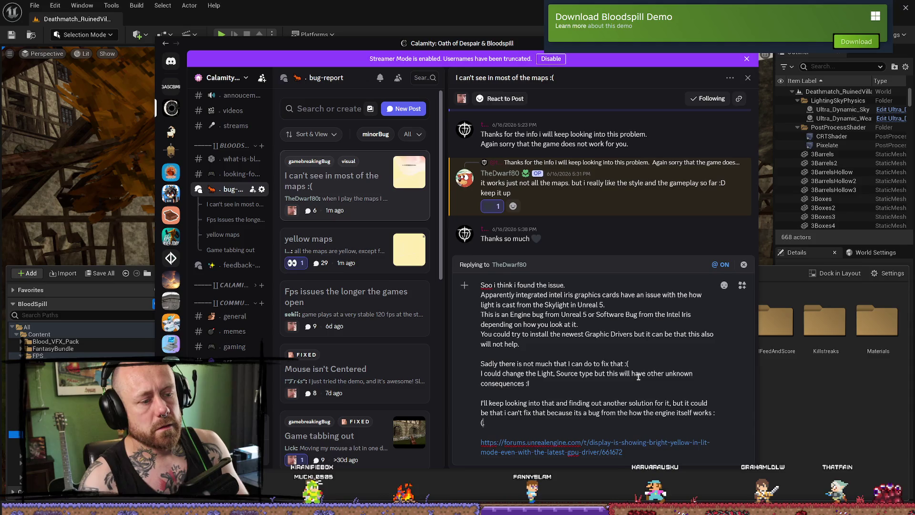
text(.)
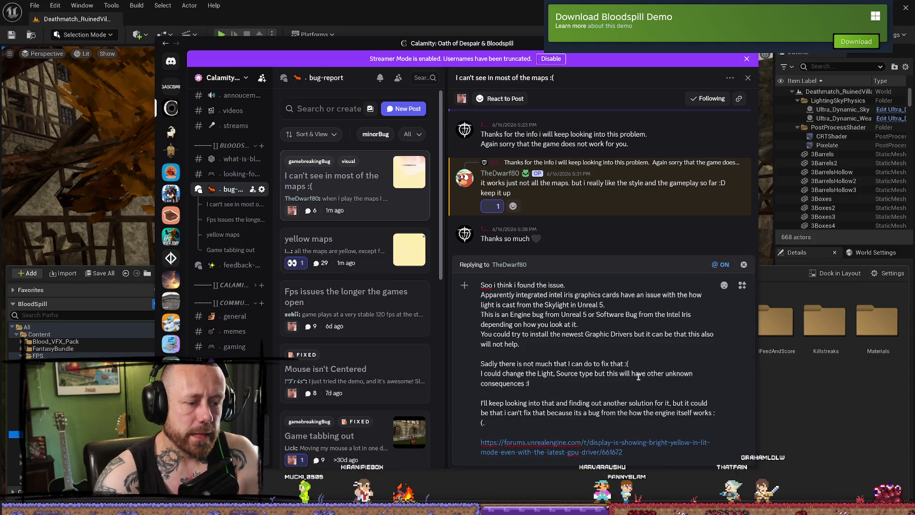
key(Return)
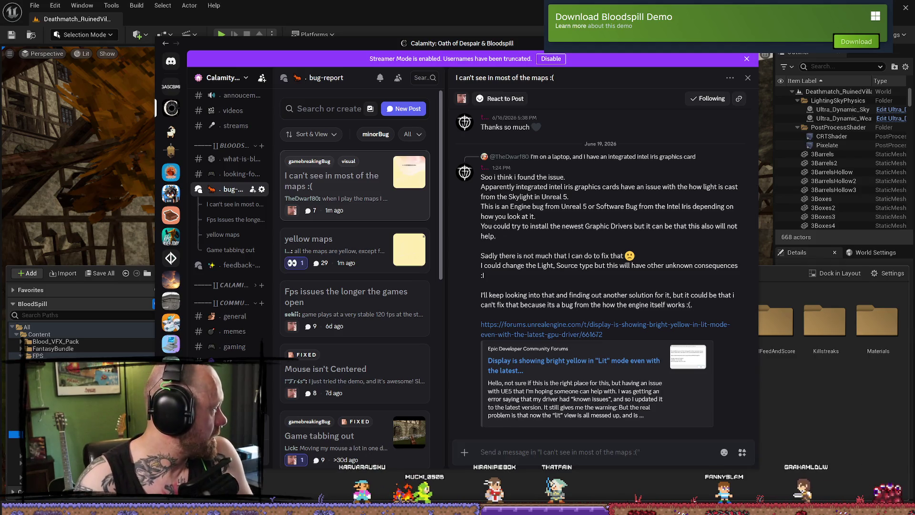
key(alt+Tab)
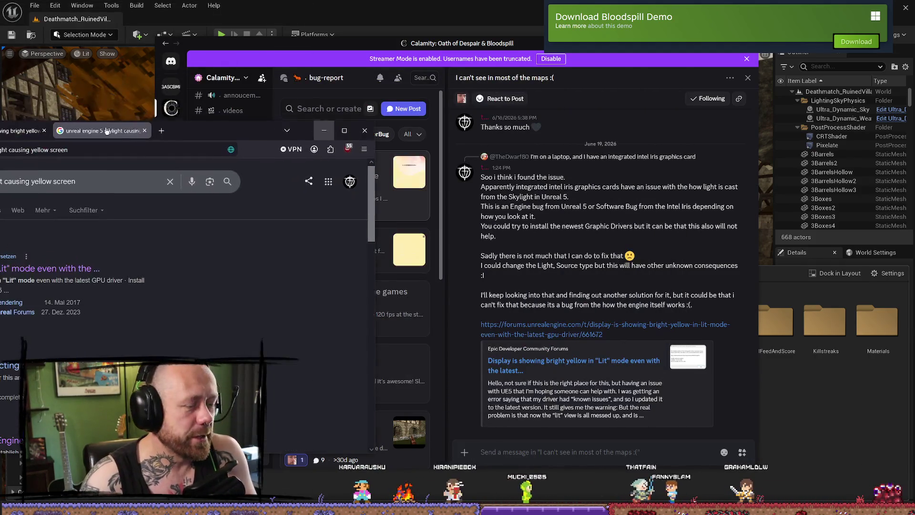
Minimize the browser, raise Unreal Editor over Discord, then return to the skylight yellow-screen Google results.
click(324, 130)
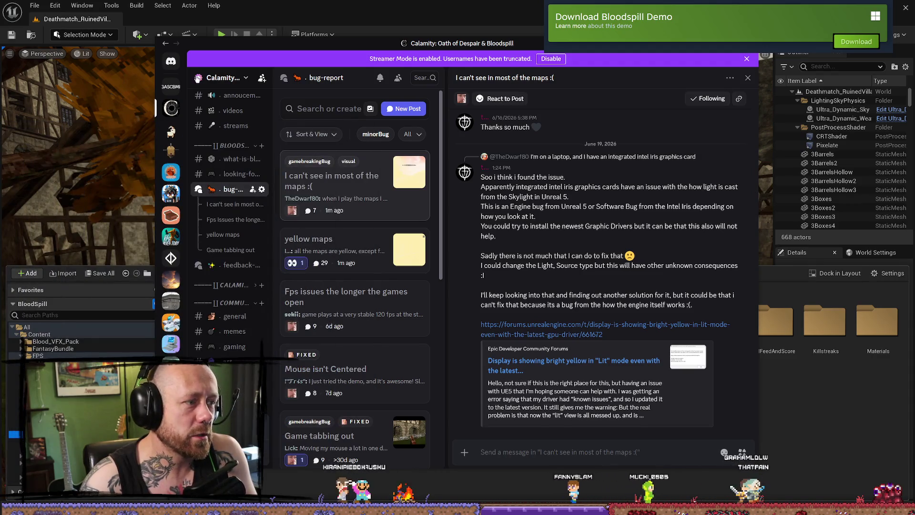
click(111, 72)
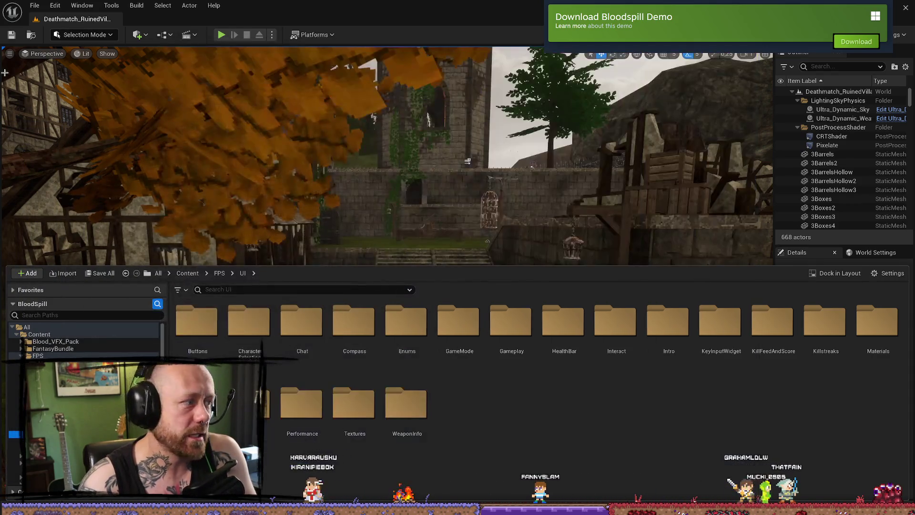
key(alt+Tab)
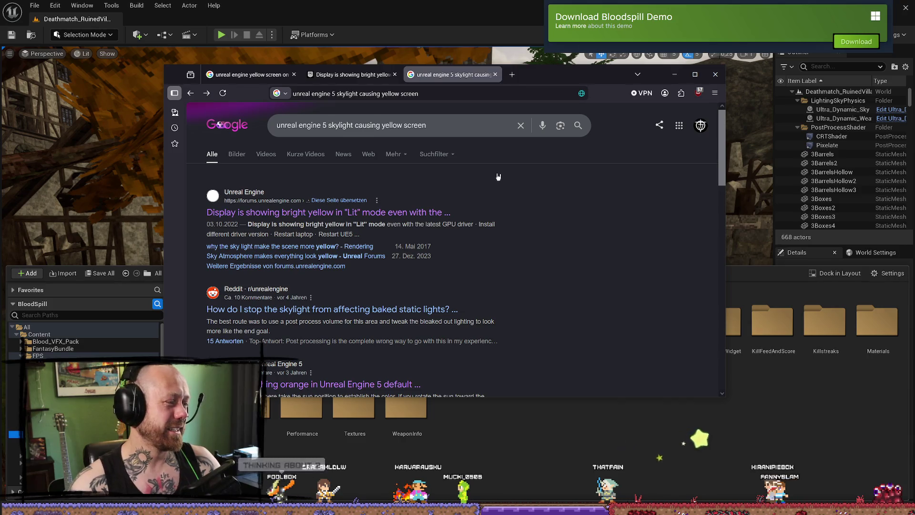
triple_click(524, 243)
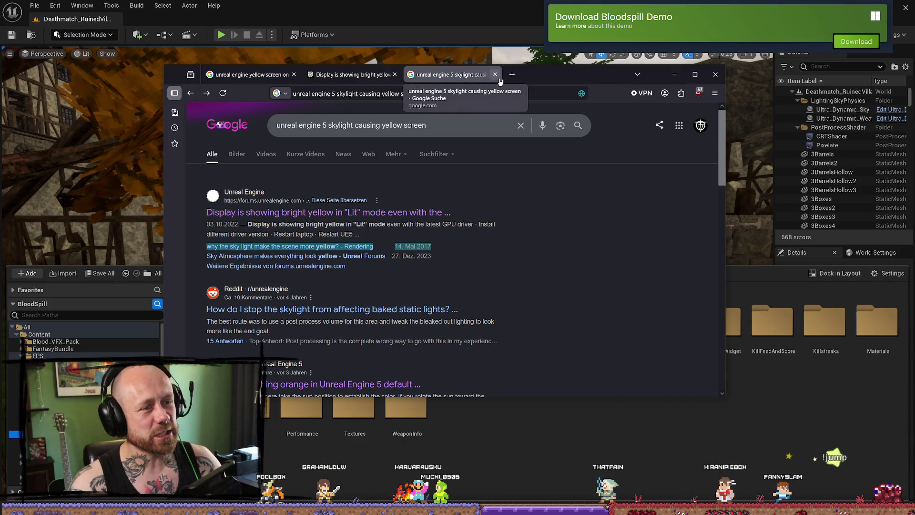
drag(593, 73, 593, 64)
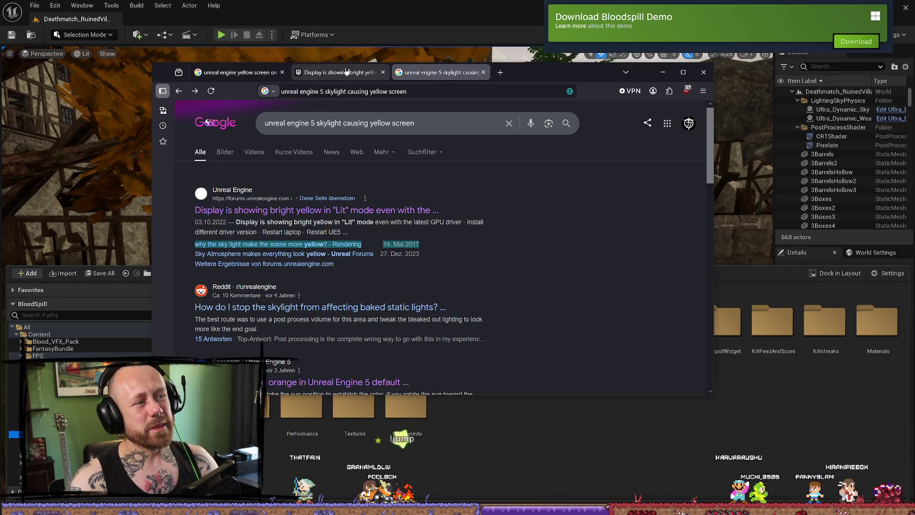
click(338, 72)
click(236, 72)
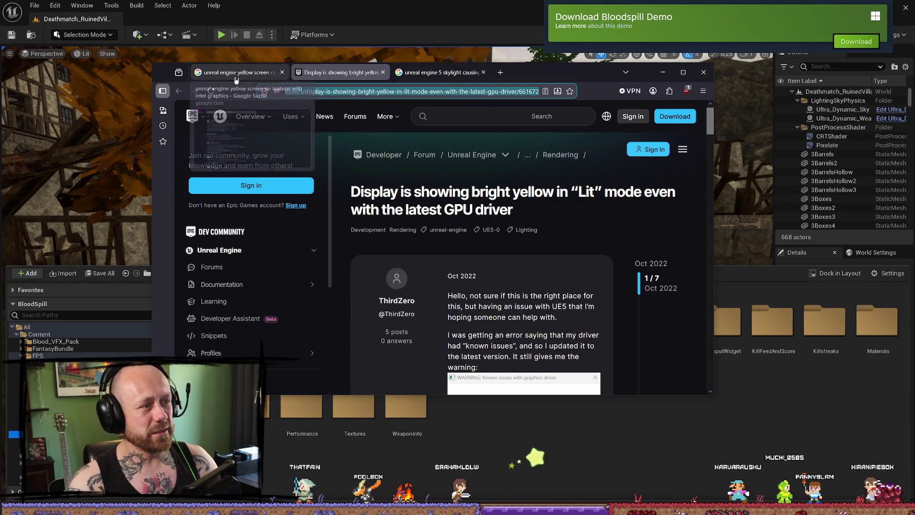
click(456, 73)
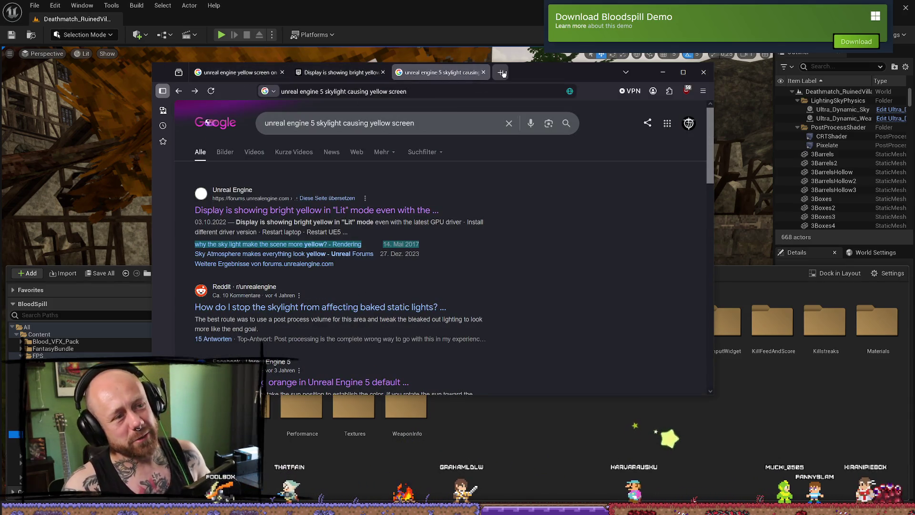
click(501, 72)
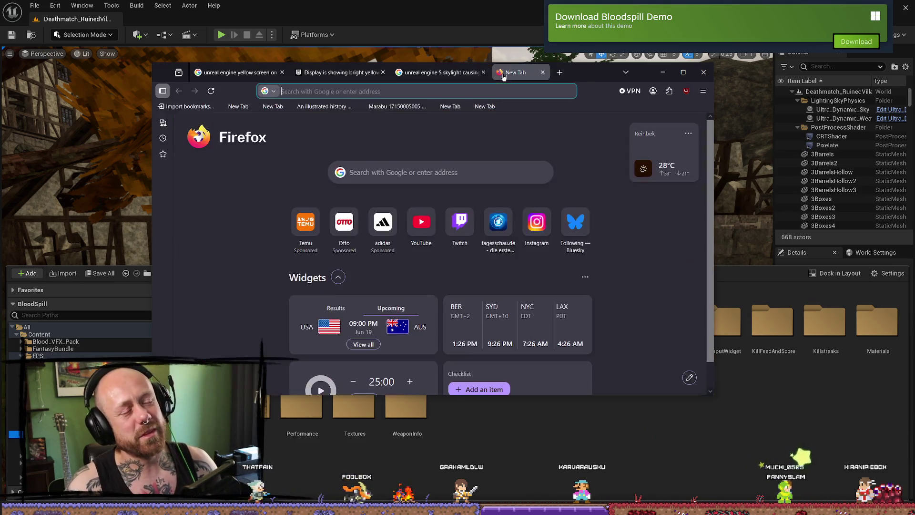
click(585, 73)
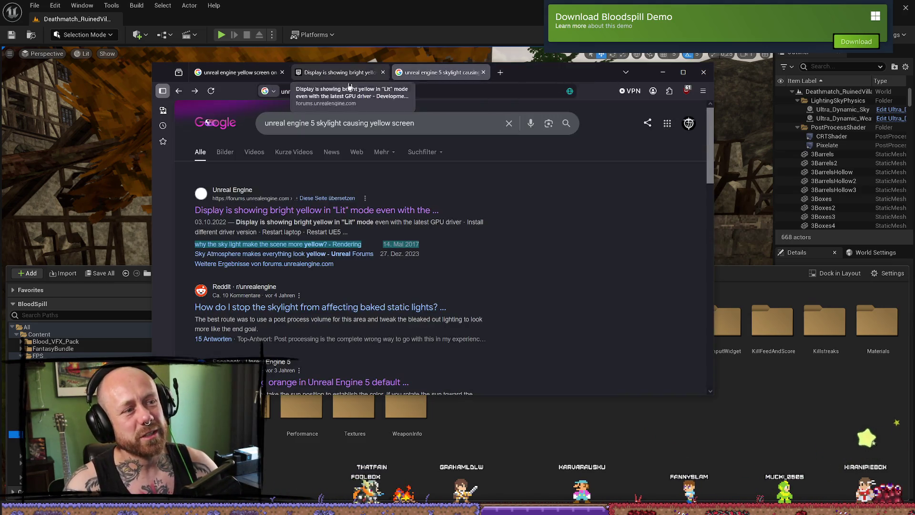
scroll(down, 3)
scroll(up, 3)
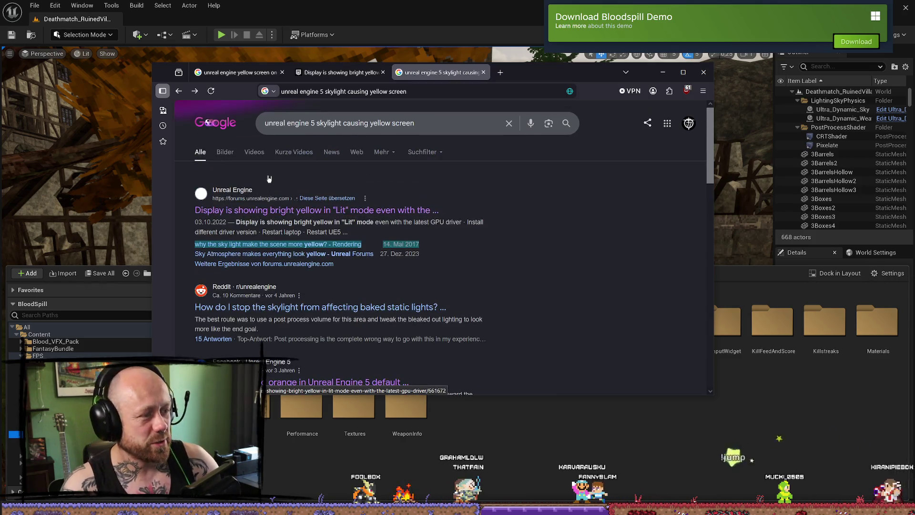
triple_click(315, 117)
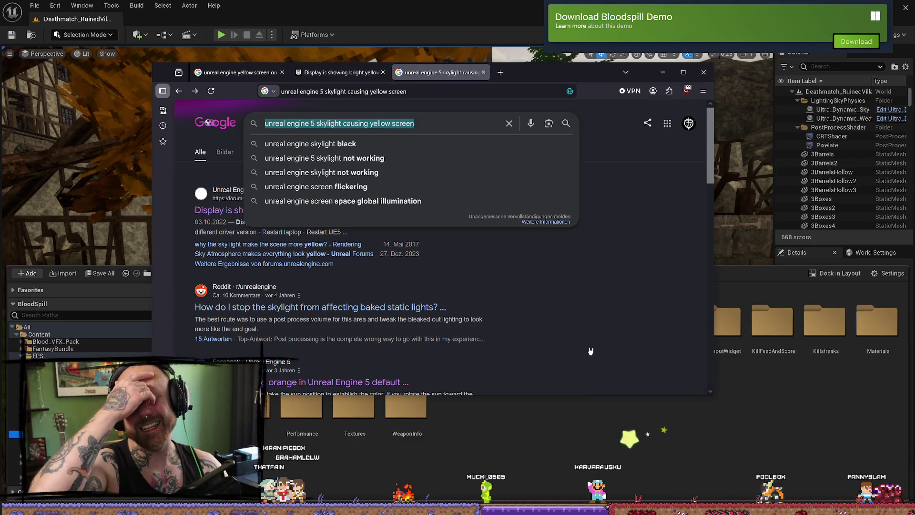
click(595, 298)
scroll(down, 3)
scroll(up, 3)
scroll(down, 3)
scroll(up, 3)
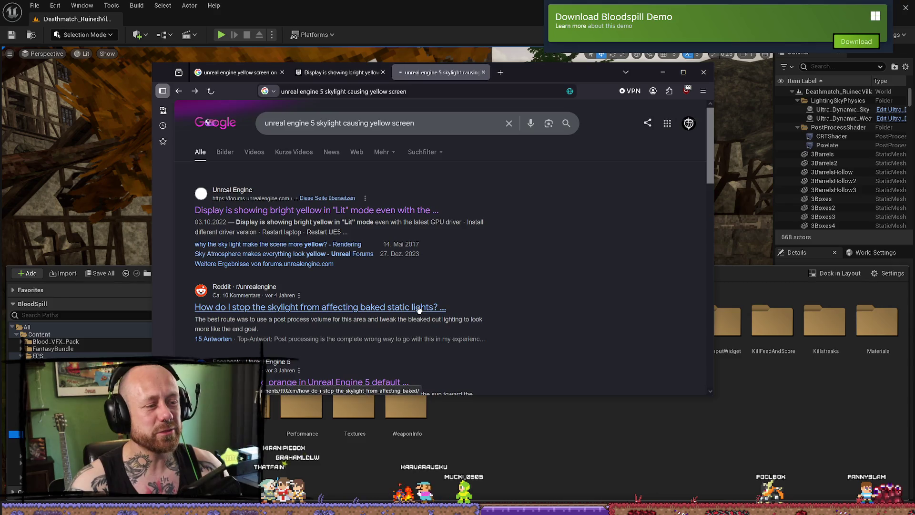
Open and skim the Reddit thread 'How do I stop the skylight from affecting baked static lights?', then maximize the browser.
click(443, 313)
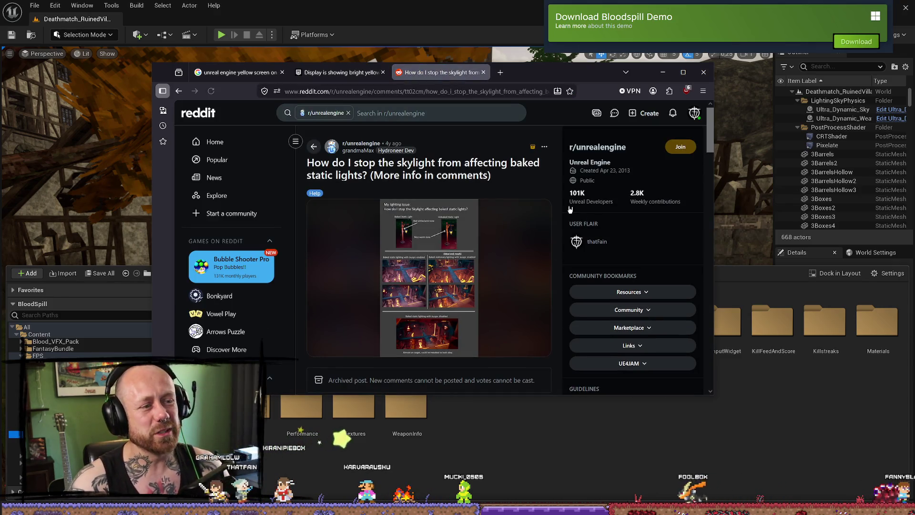
scroll(down, 3)
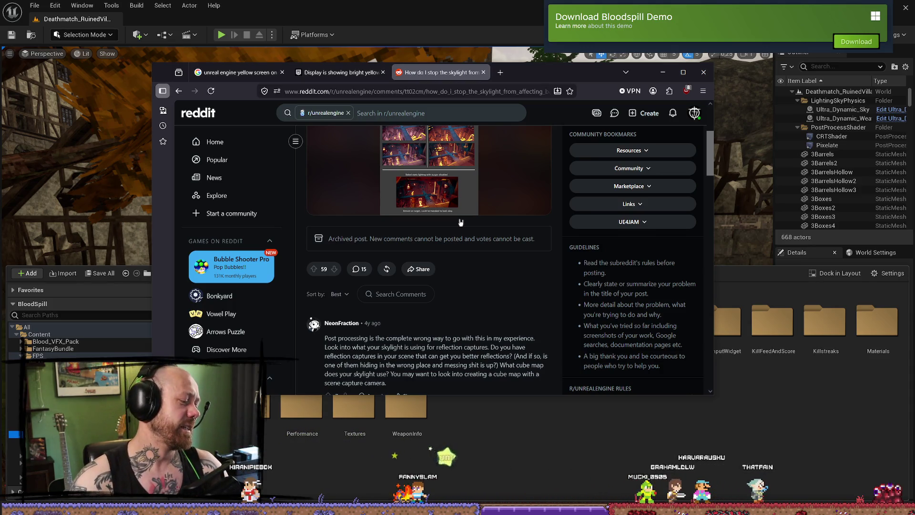
scroll(down, 3)
scroll(up, 3)
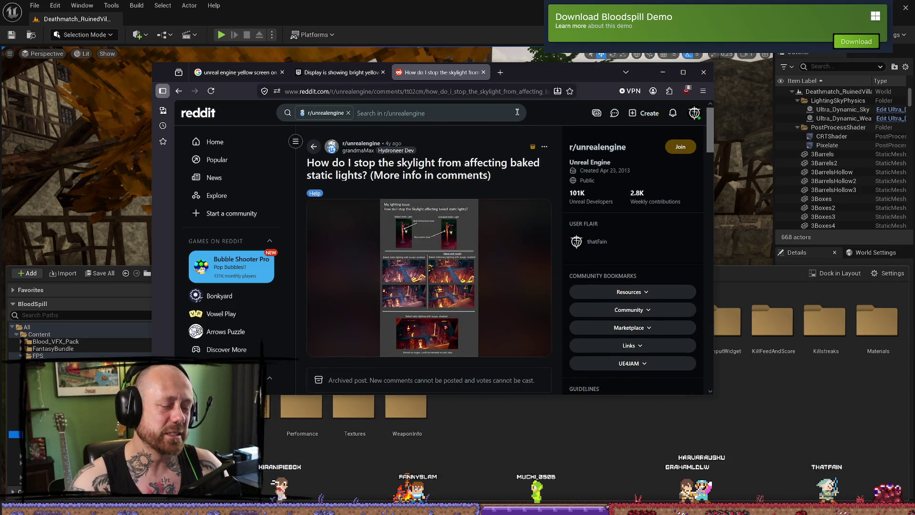
click(685, 73)
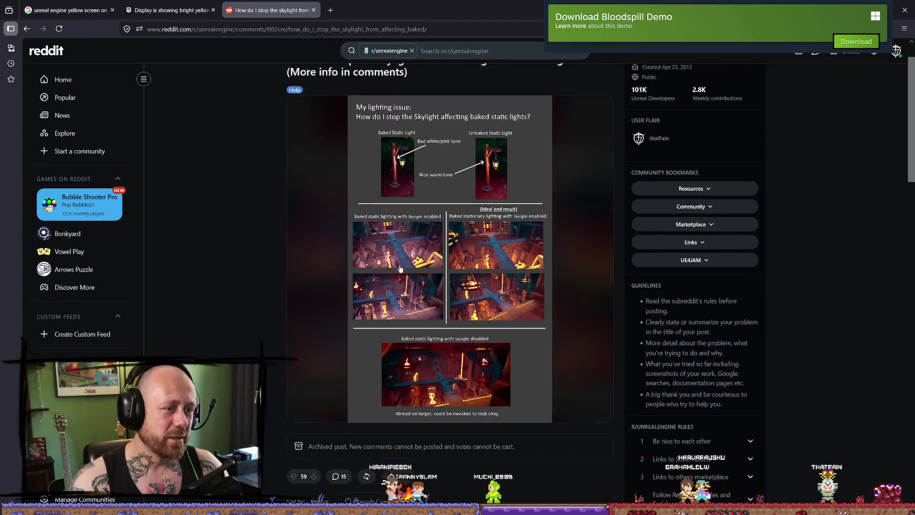
Go back to the Google results for the yellow-screen query and switch to the Google image result tab.
key(alt+Left)
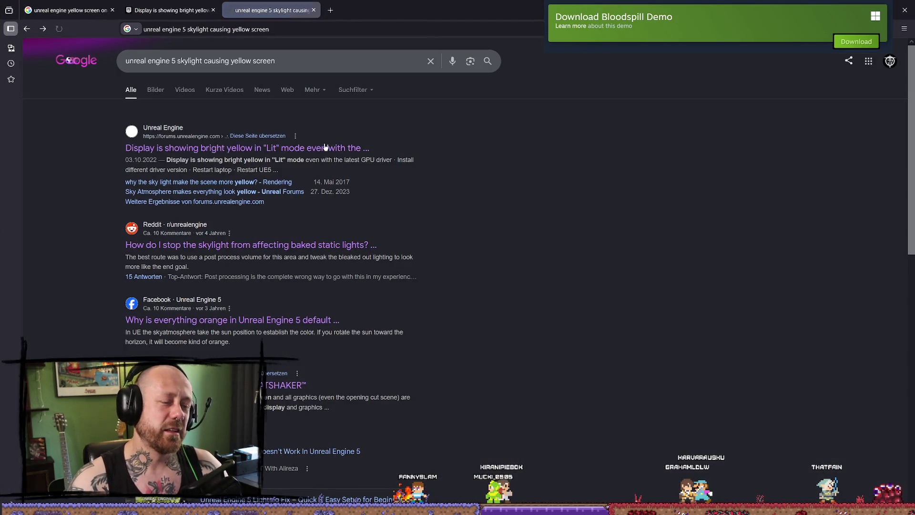
scroll(down, 3)
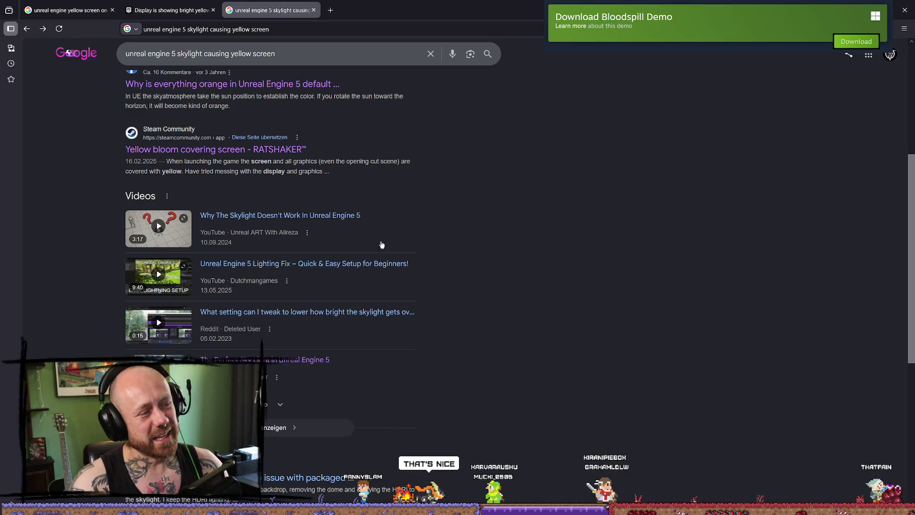
scroll(down, 3)
scroll(up, 3)
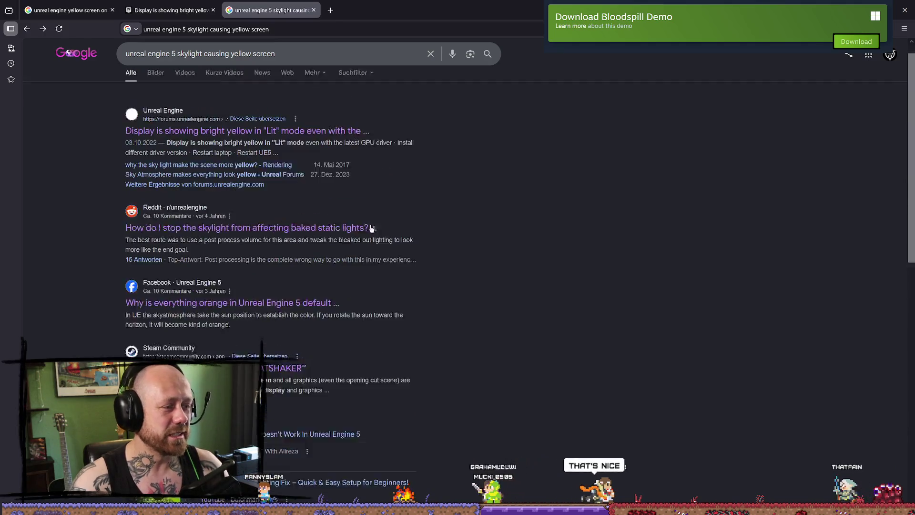
scroll(up, 3)
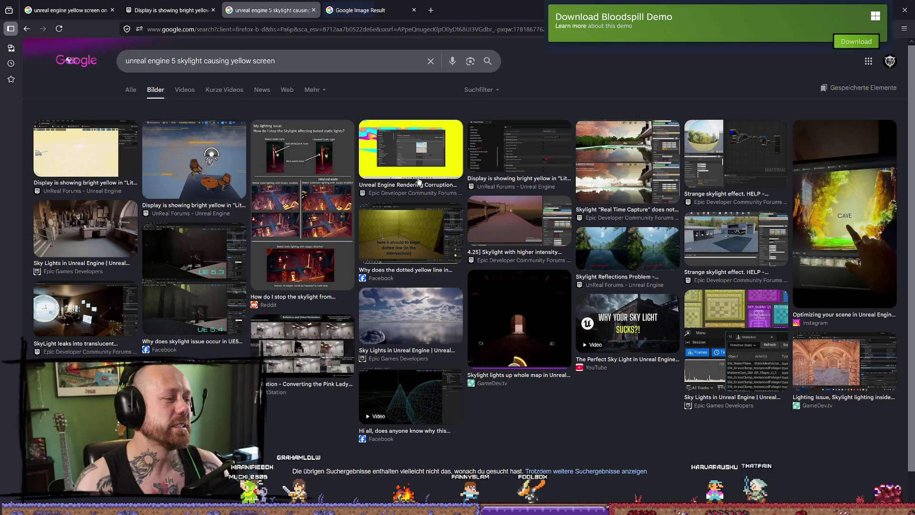
key(ctrl+Tab)
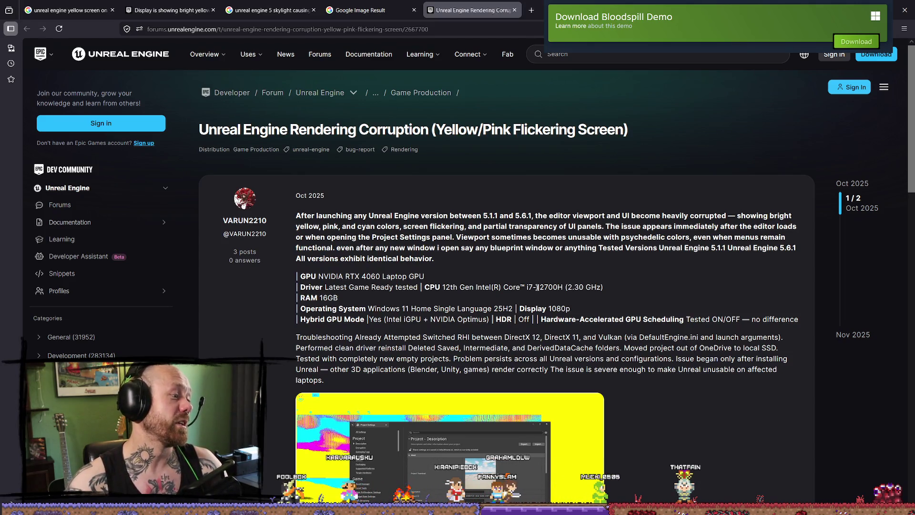
Read the Rendering Corruption thread, highlighting the poster's RTX 4060 Laptop GPU and the reply's HDR fix.
scroll(down, 3)
scroll(up, 3)
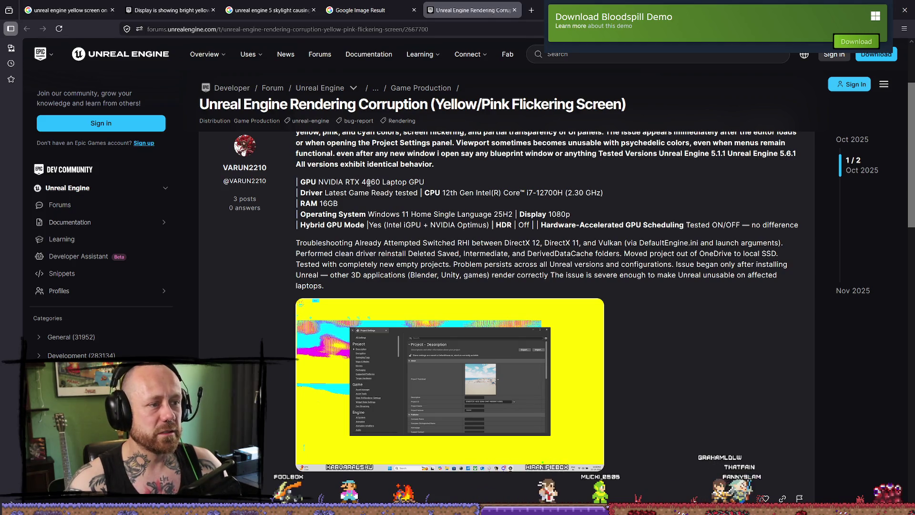
drag(350, 180, 424, 182)
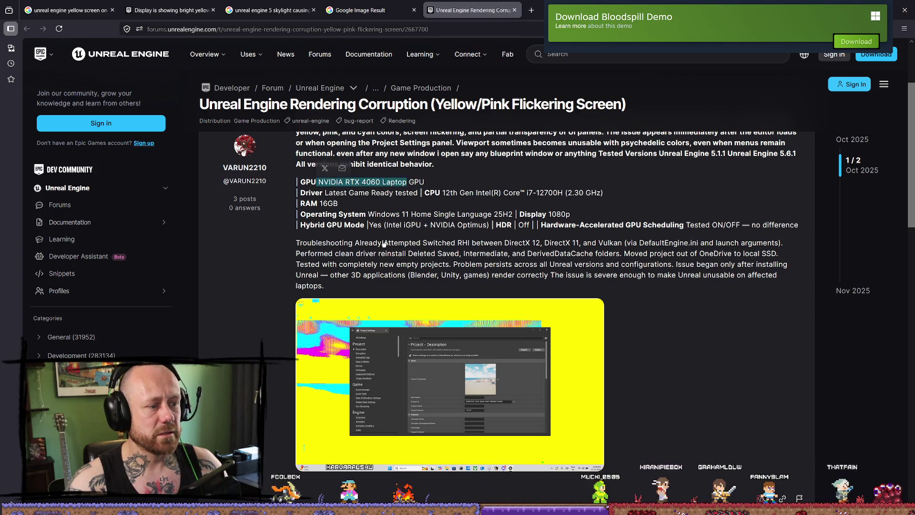
click(416, 214)
scroll(down, 3)
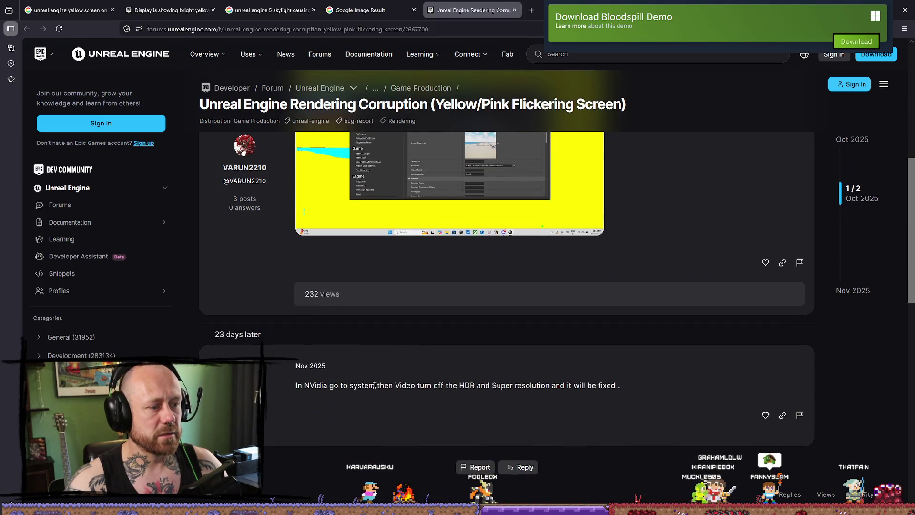
drag(378, 384, 621, 382)
click(472, 381)
click(621, 381)
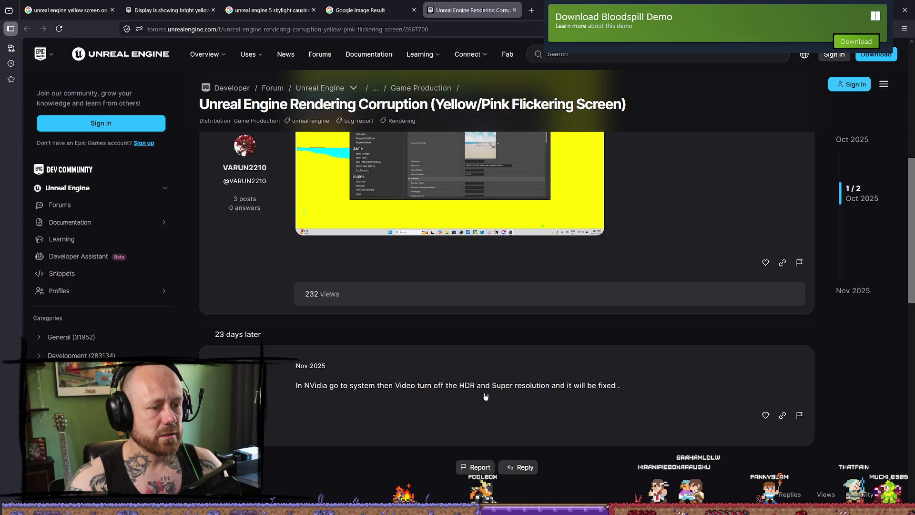
drag(613, 386, 618, 386)
click(398, 412)
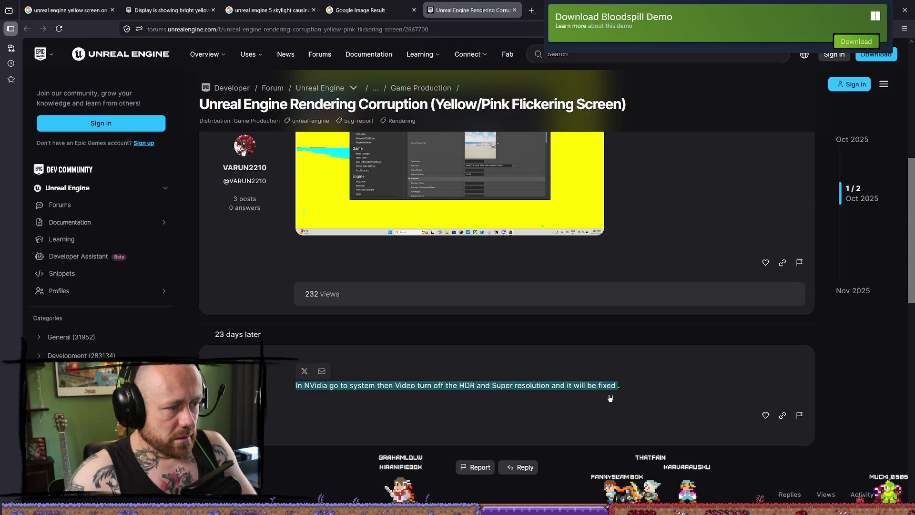
click(598, 409)
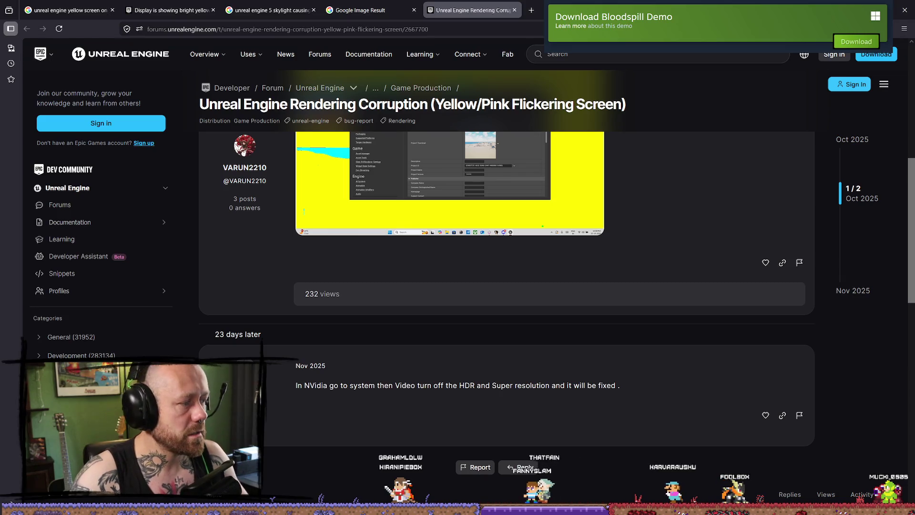
scroll(up, 3)
scroll(down, 3)
View the post's yellow screenshot enlarged, close it, and scroll through the thread again.
click(356, 279)
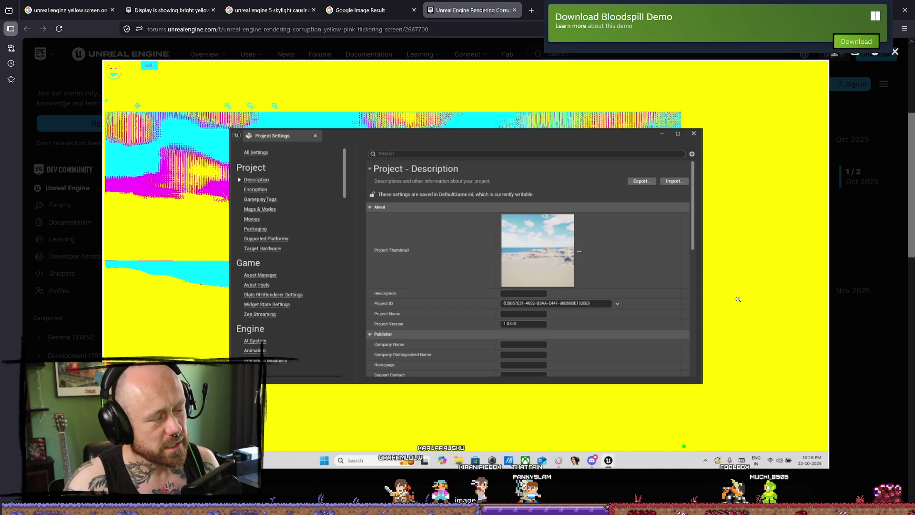
click(739, 299)
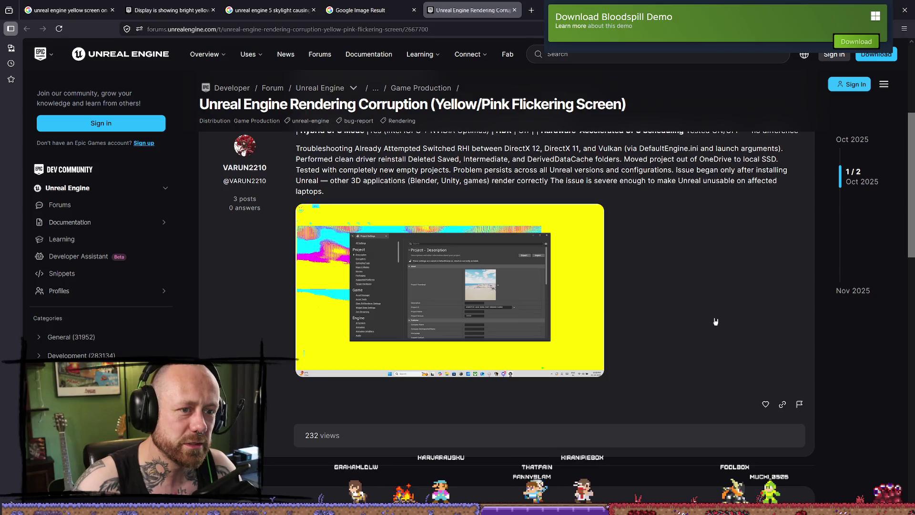
scroll(up, 3)
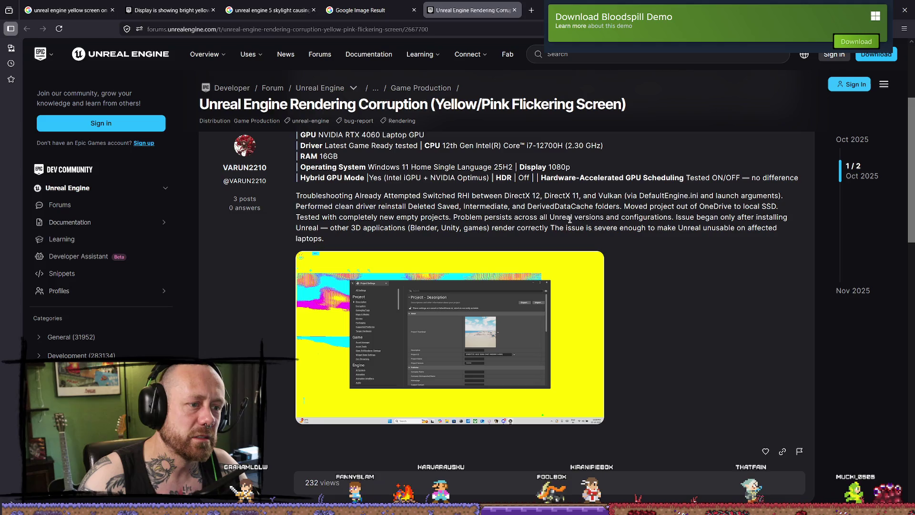
scroll(down, 3)
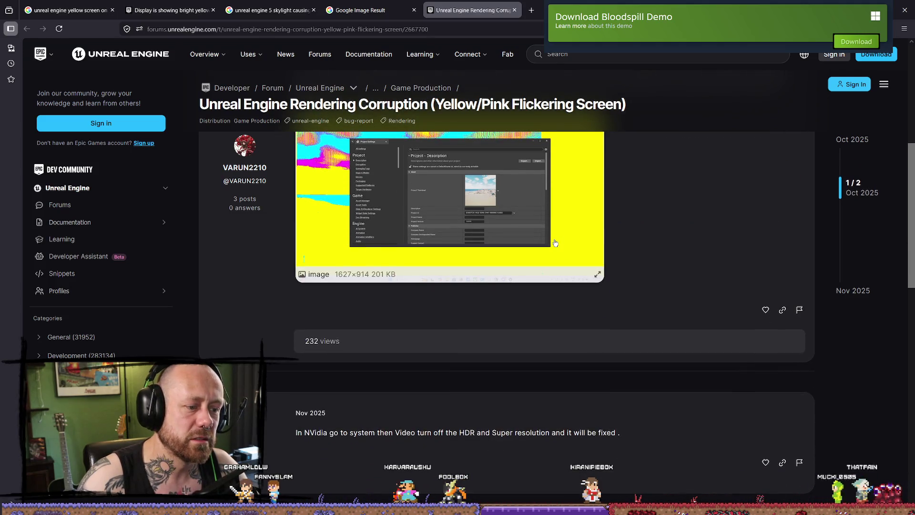
scroll(down, 3)
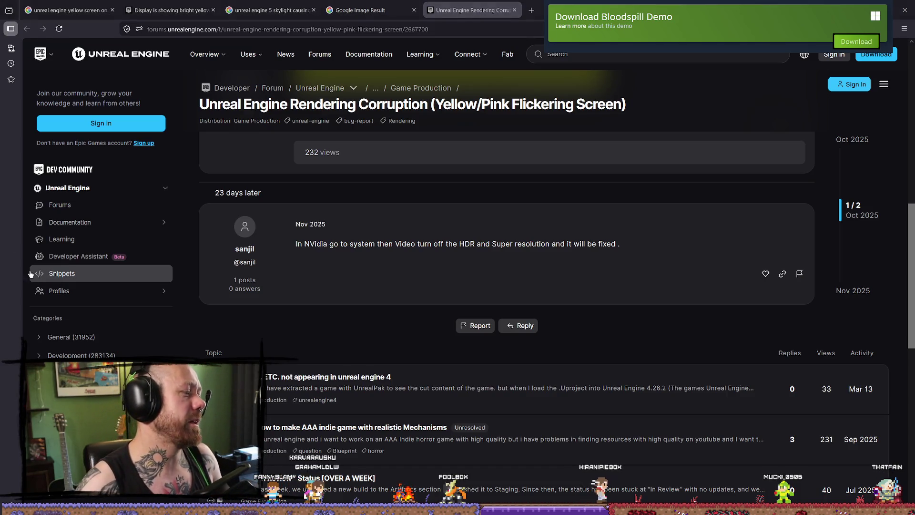
scroll(up, 3)
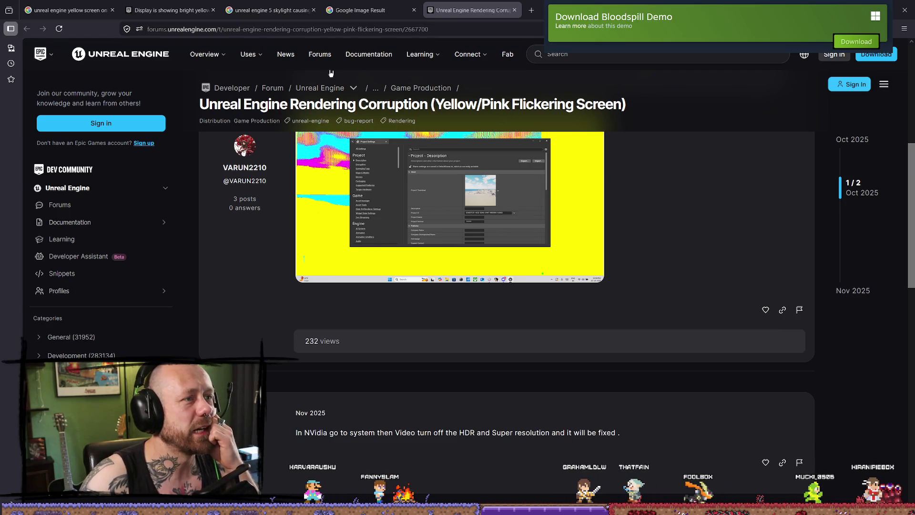
Close the flickering-screen thread and open the 'bright yellow in Lit mode' forum thread from the image results.
middle_click(487, 3)
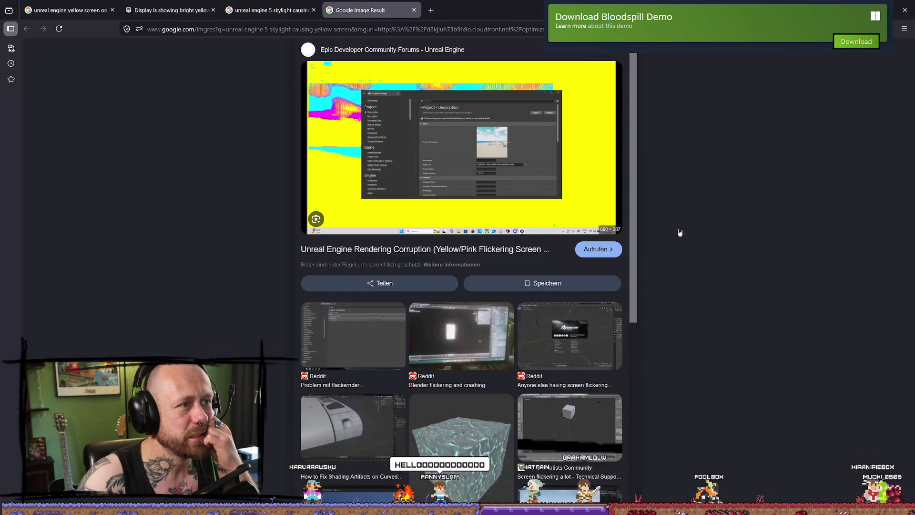
scroll(down, 3)
scroll(up, 3)
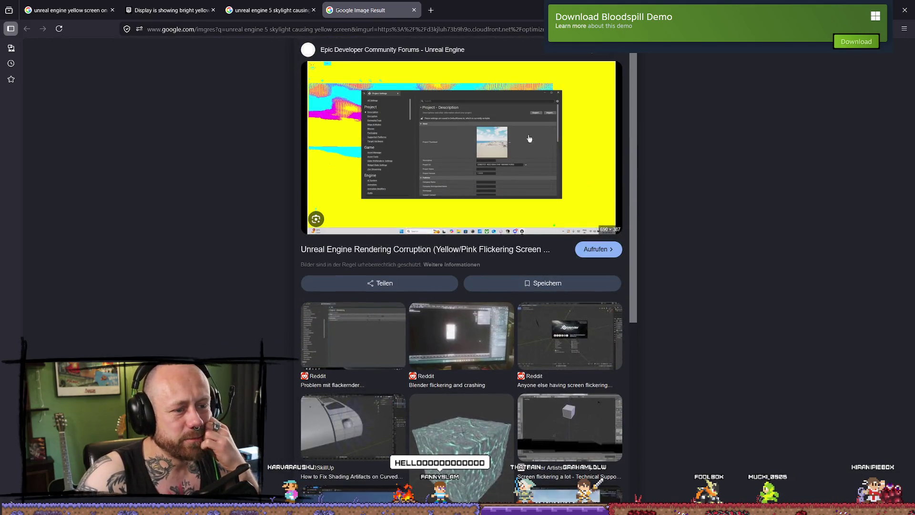
key(ctrl+shift+Tab)
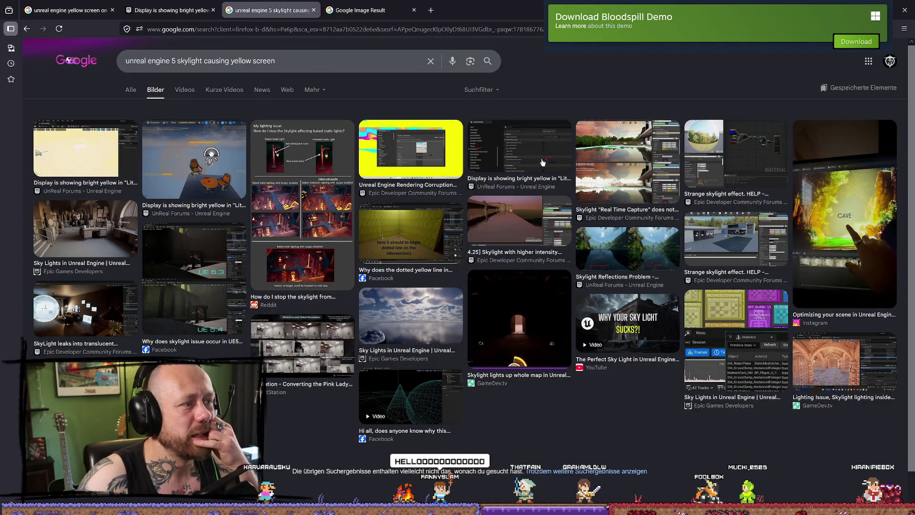
click(124, 175)
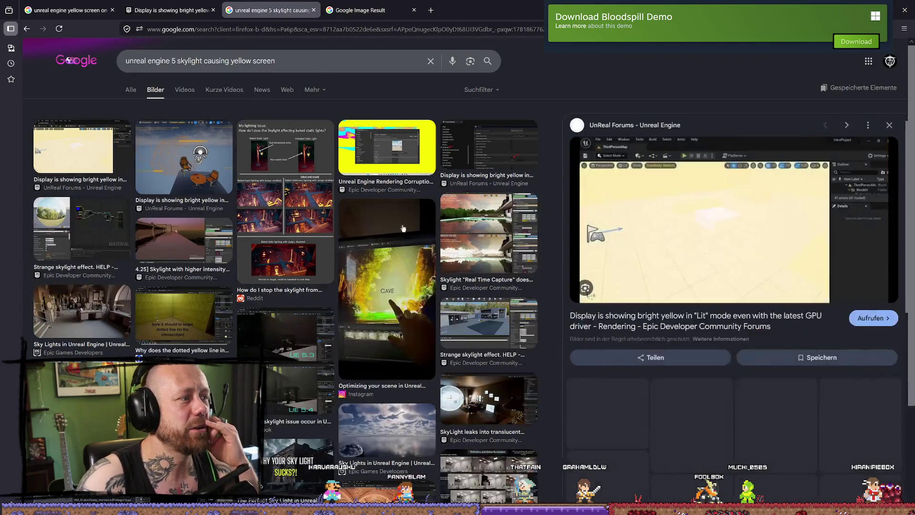
click(570, 162)
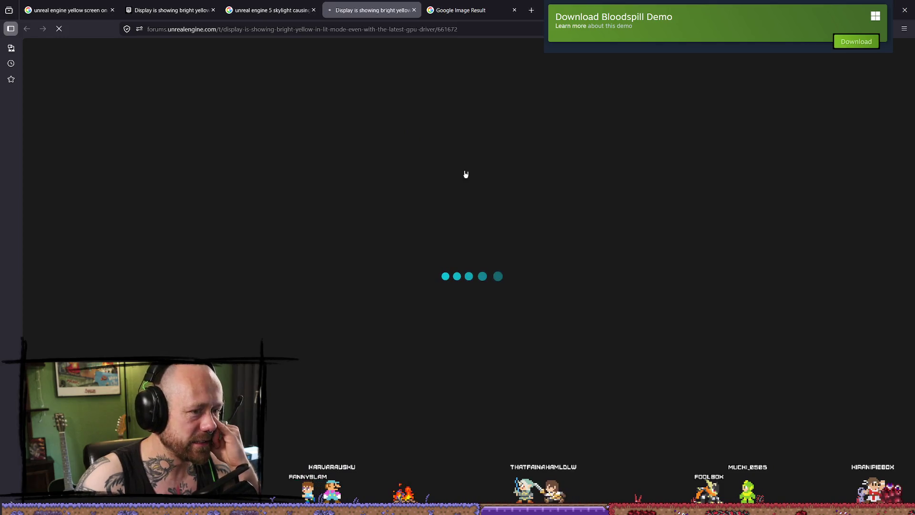
View the bright-yellow Lit mode thread's viewport screenshot enlarged, then bring Discord back to the front.
scroll(down, 3)
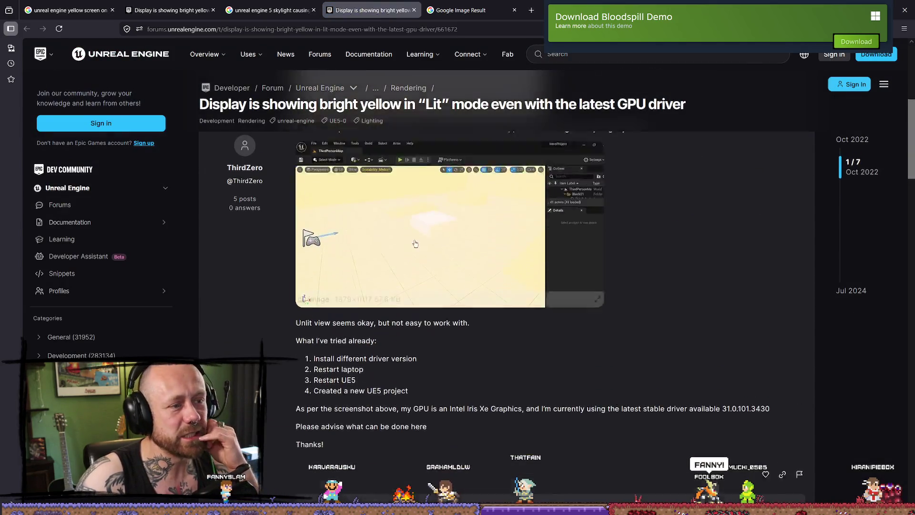
click(407, 237)
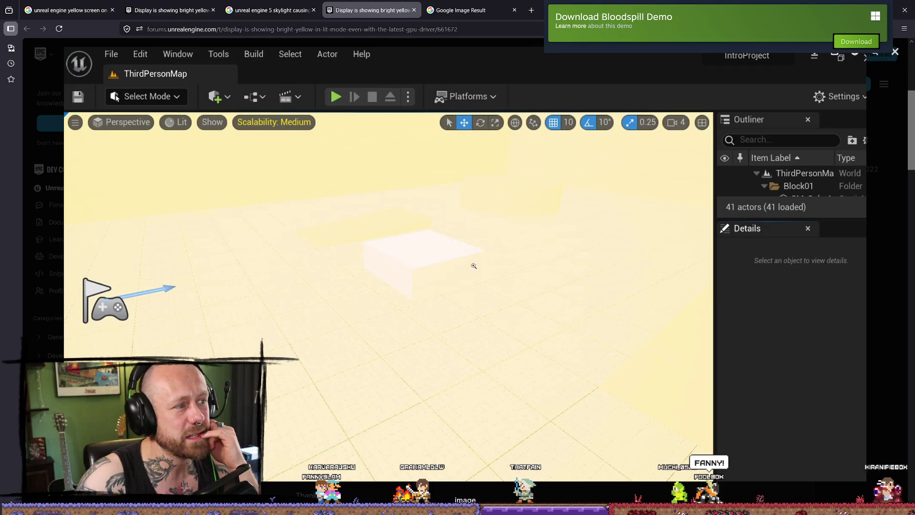
key(Escape)
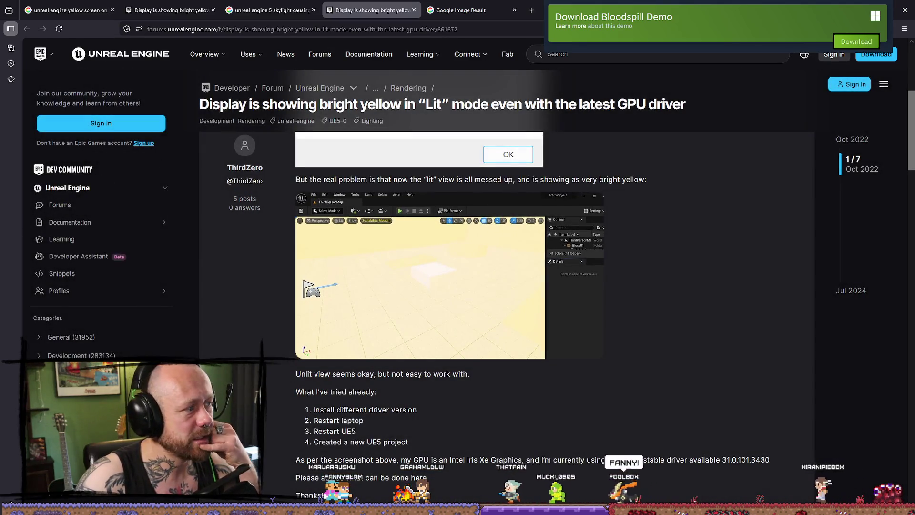
key(alt+Tab)
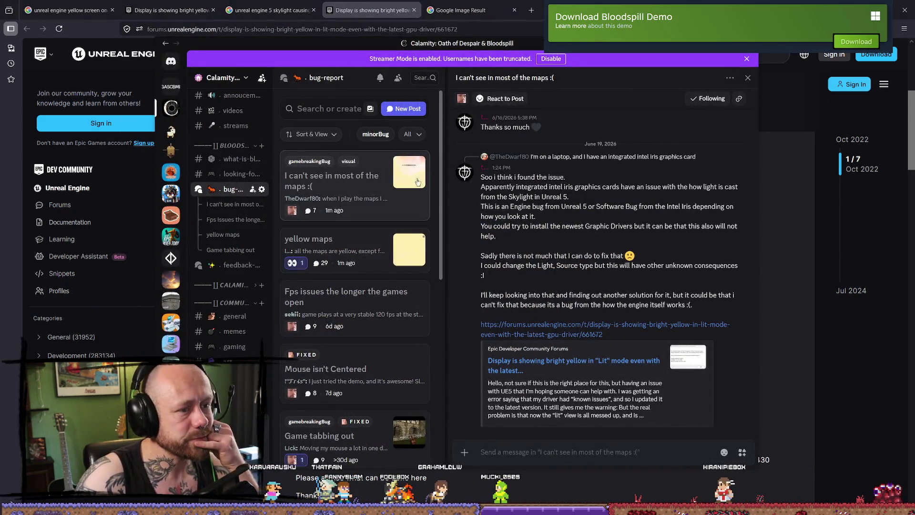
View the report's yellow game screenshot enlarged, then scroll through the 'I can't see in most of the maps' thread.
click(413, 178)
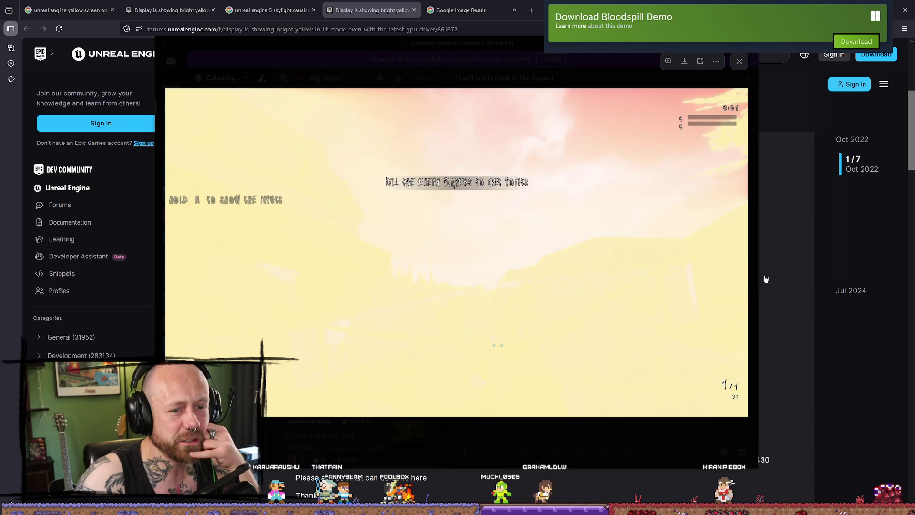
click(581, 439)
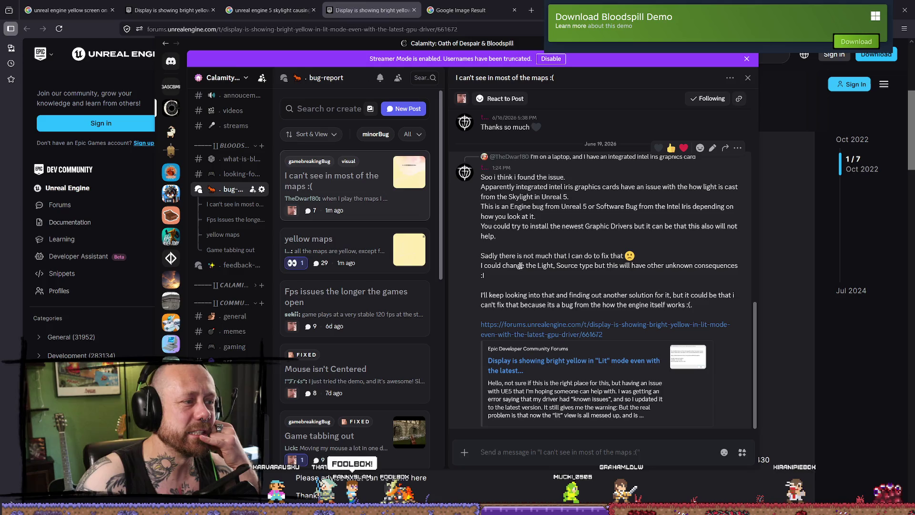
scroll(up, 3)
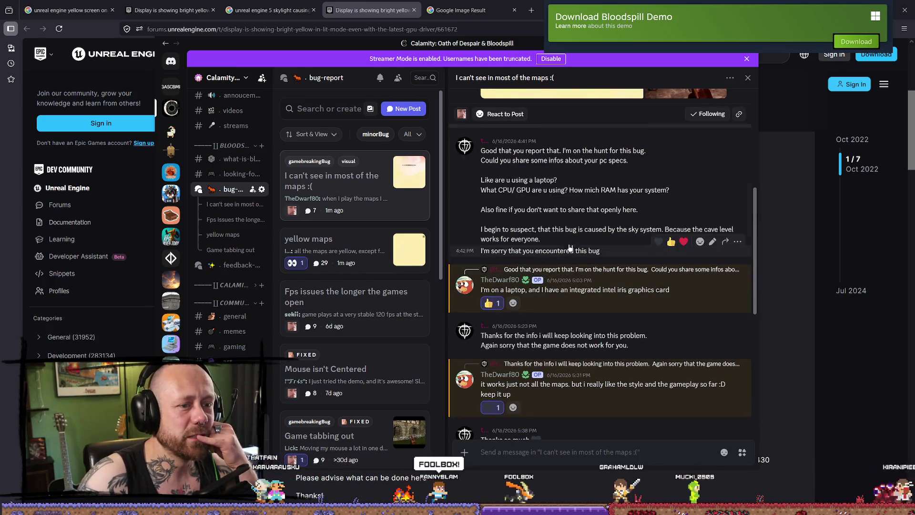
scroll(down, 3)
scroll(down, 3)
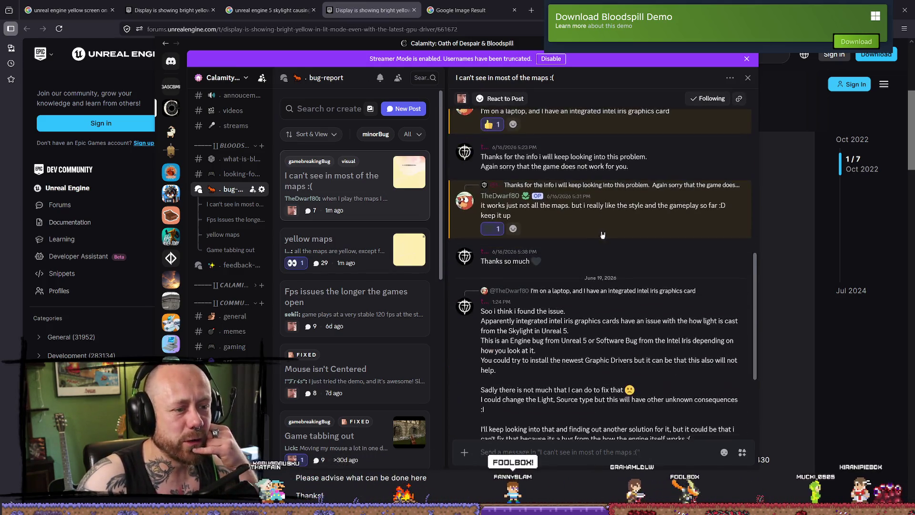
Highlight 'intel iris' and 'Skylight' in the reply, then hide Discord with the overlay hotkey.
drag(549, 232, 572, 234)
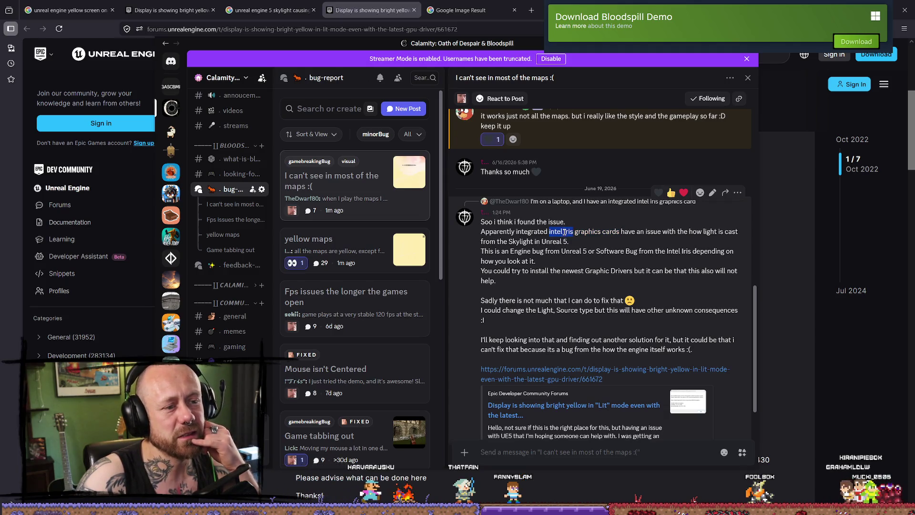
drag(568, 242, 504, 241)
scroll(down, 3)
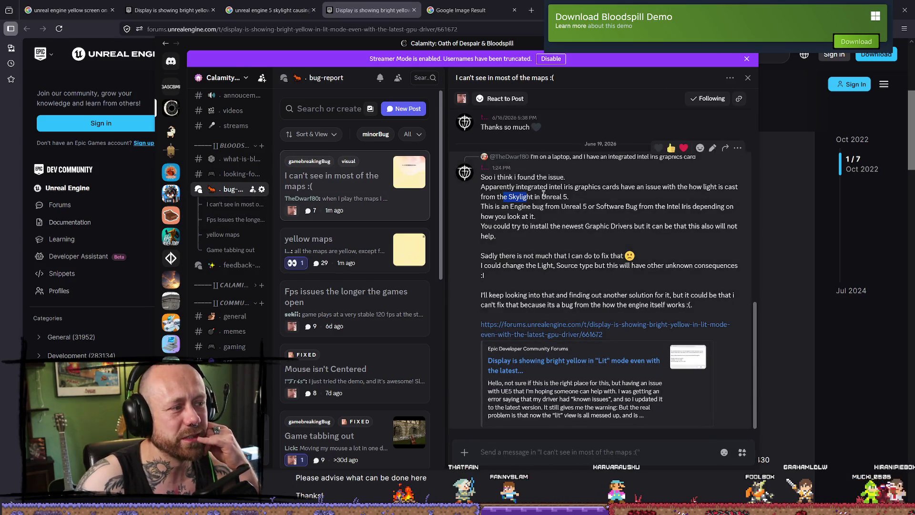
key(shift+grave)
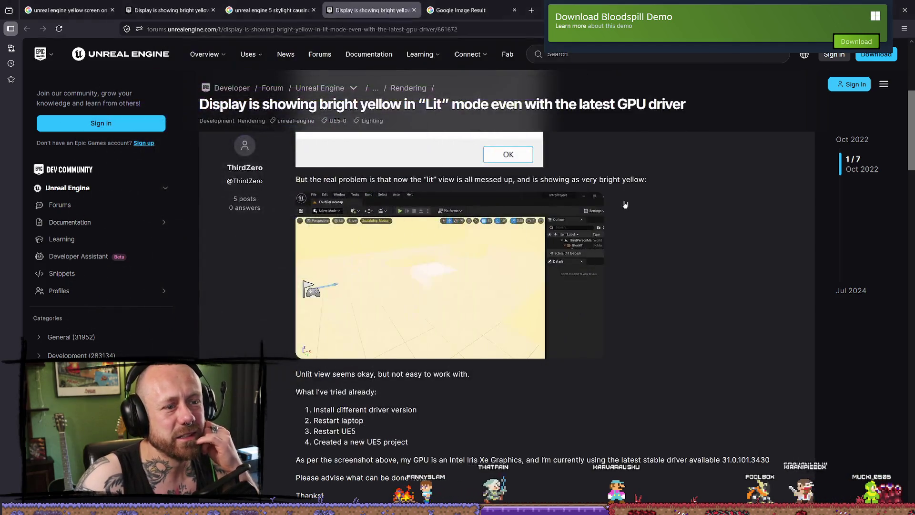
Scroll the bright-yellow Lit mode forum thread down to the Jul 2024 skylight fix.
scroll(down, 3)
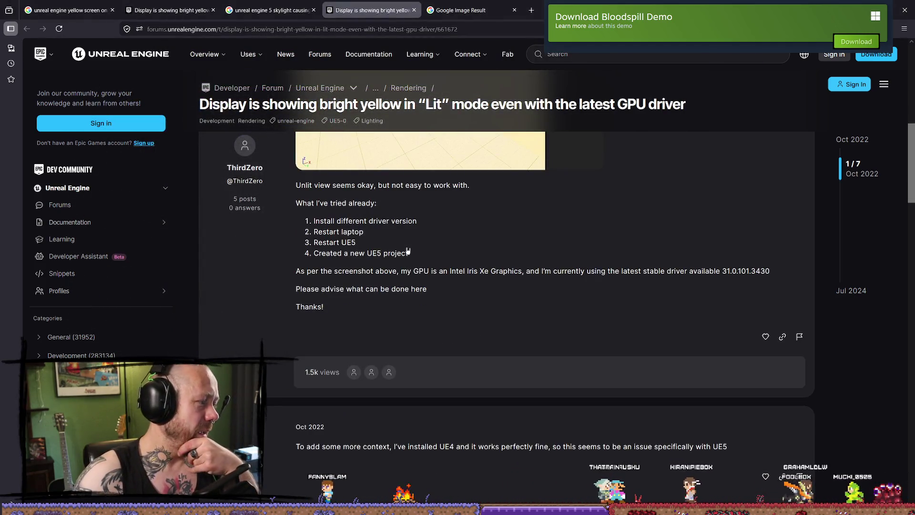
scroll(down, 3)
scroll(down, 3)
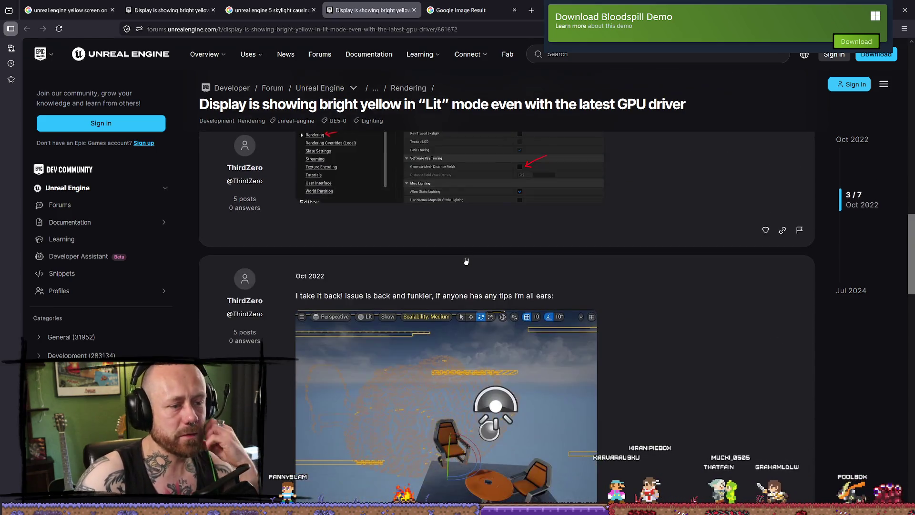
scroll(down, 3)
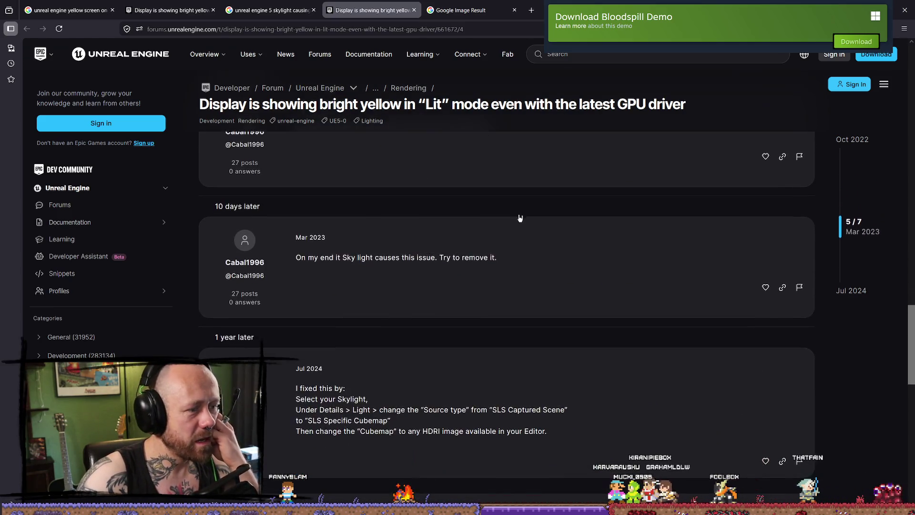
scroll(up, 3)
Close the duplicate forum tab and the skylight image search tabs, then switch back to Unreal Editor.
click(414, 10)
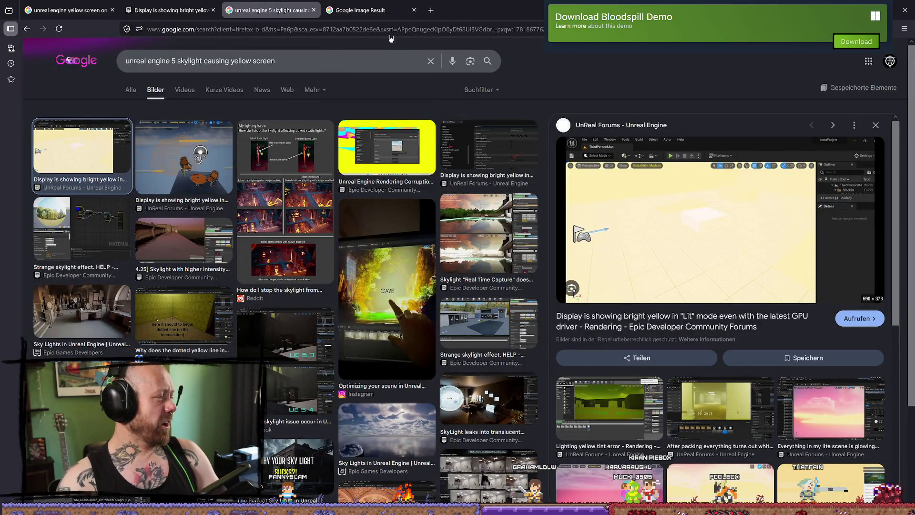
click(405, 12)
click(414, 10)
click(313, 10)
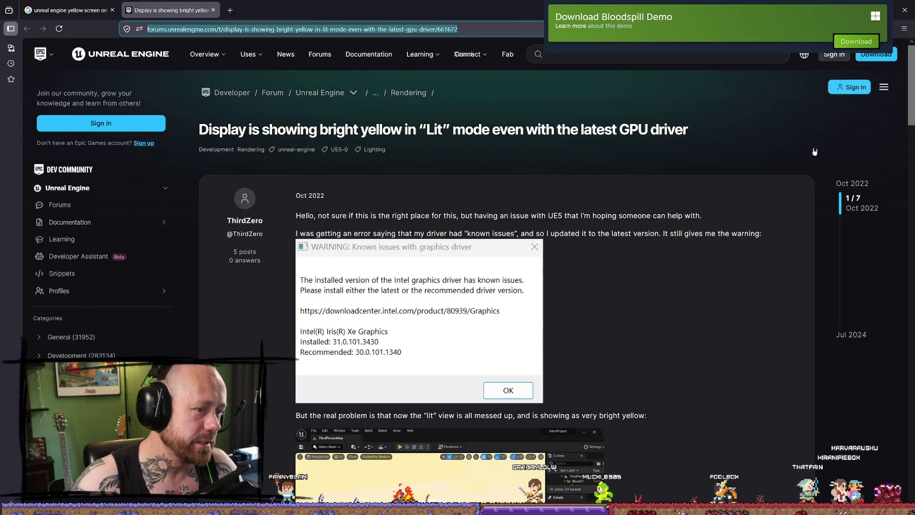
key(alt+Tab)
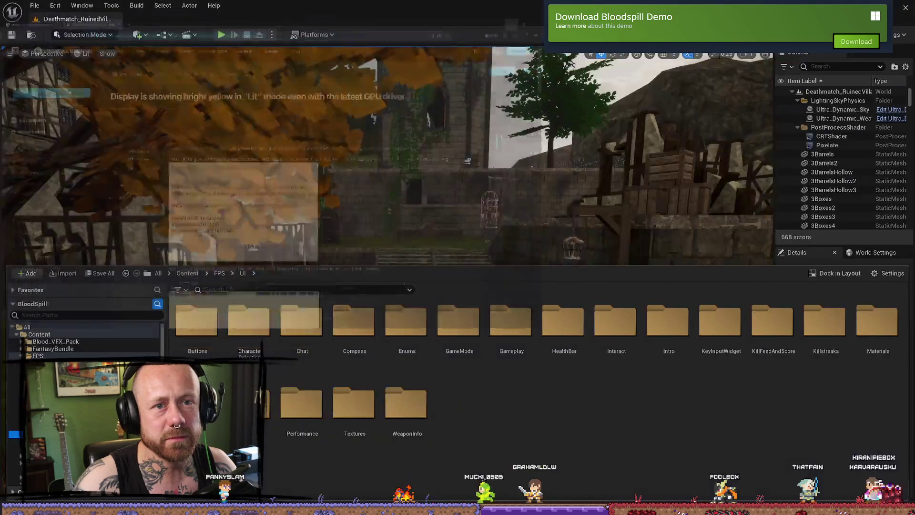
Dismiss the Content Drawer so the Deathmatch_RuinedVillage viewport fills the editor.
click(519, 174)
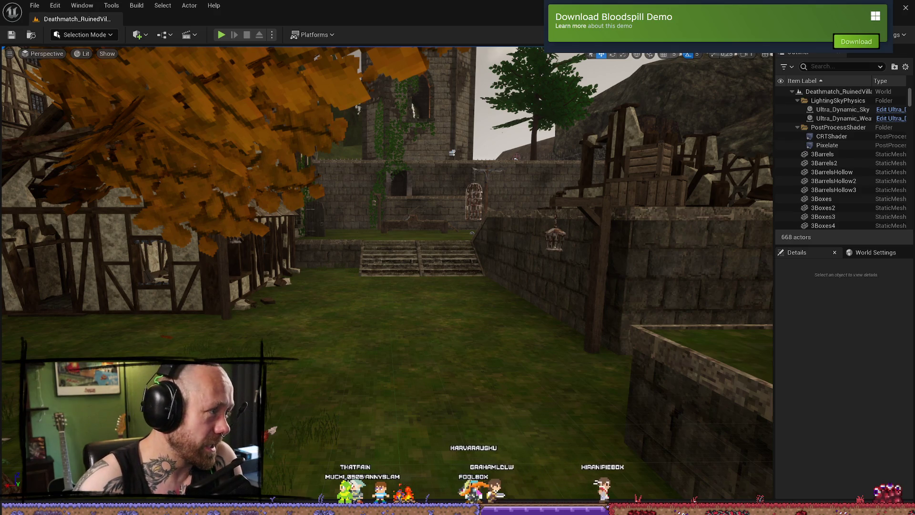
Reach Moldwasher Demo through the Steam Discovery Queue and play its trailer with volume near full.
mouse_move(199, 32)
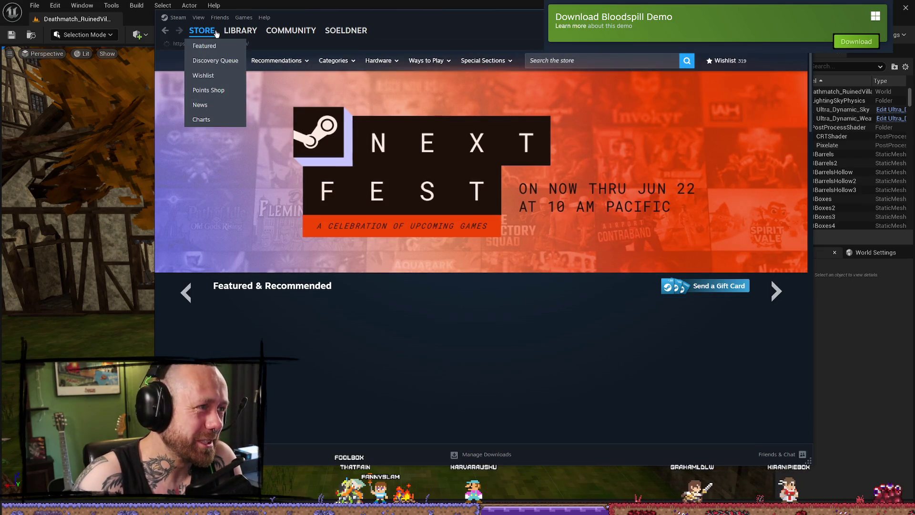
scroll(down, 3)
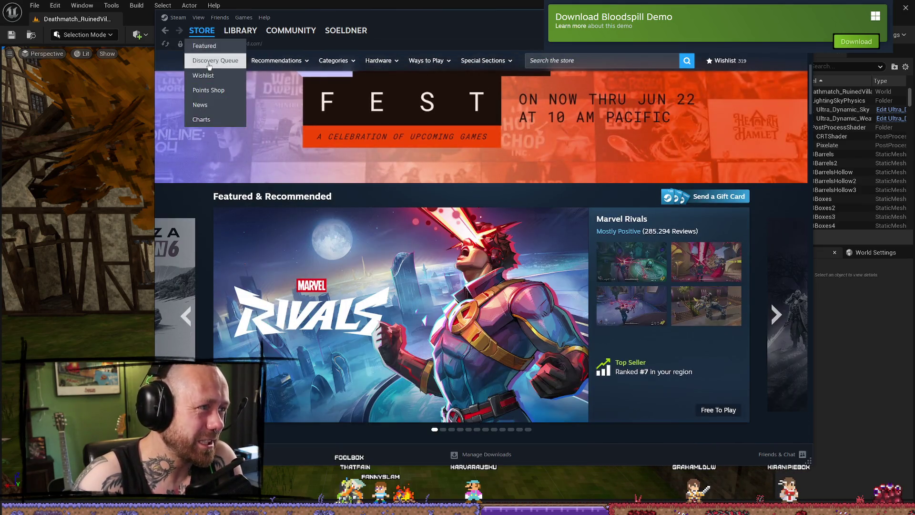
click(240, 31)
click(333, 227)
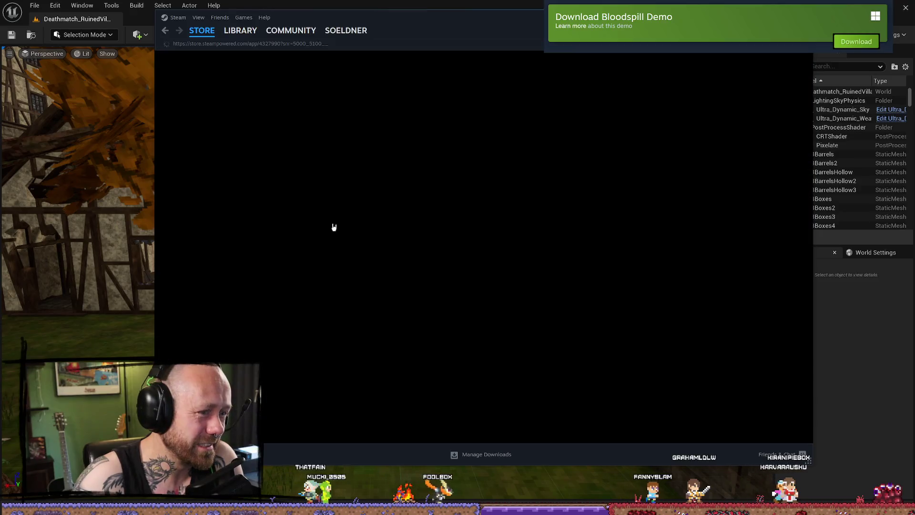
scroll(down, 3)
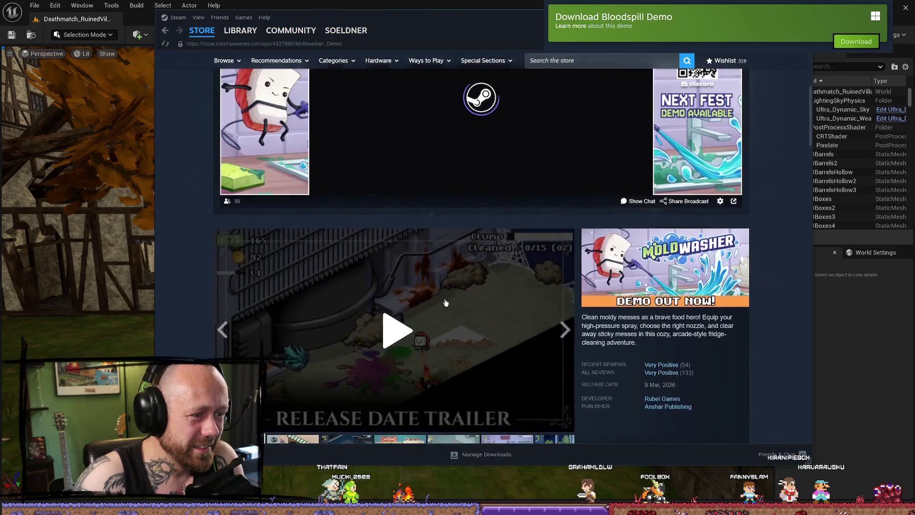
scroll(down, 3)
click(333, 299)
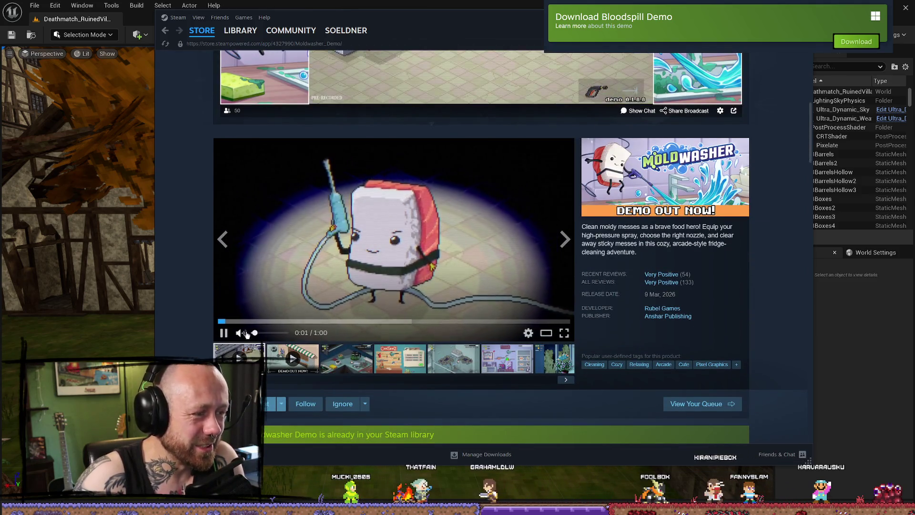
drag(261, 333, 268, 335)
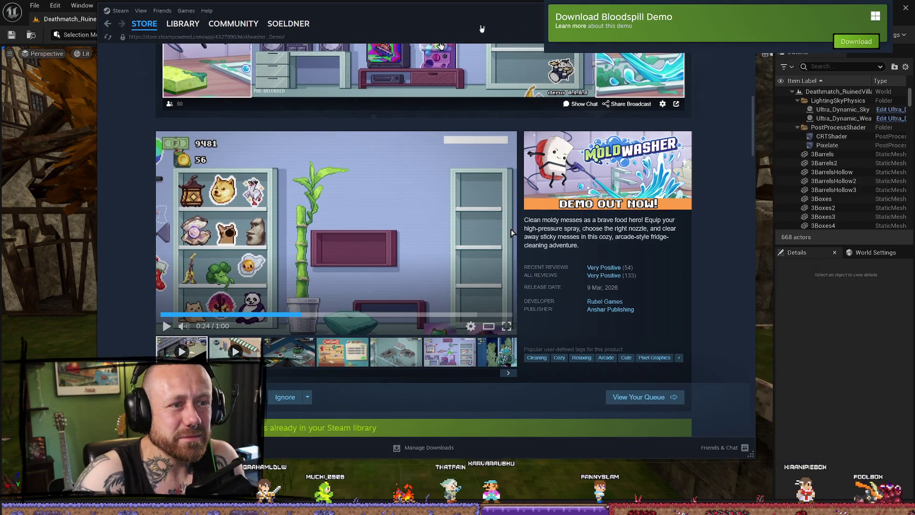
Search the Steam store for Necrofane and open its store page.
scroll(up, 3)
scroll(up, 3)
click(539, 65)
text(nec)
text(rafe)
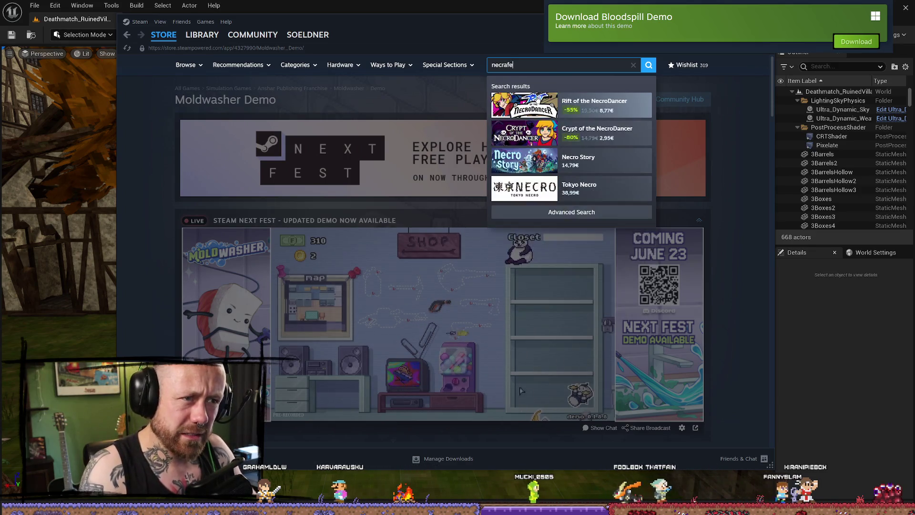
key(BackSpace)
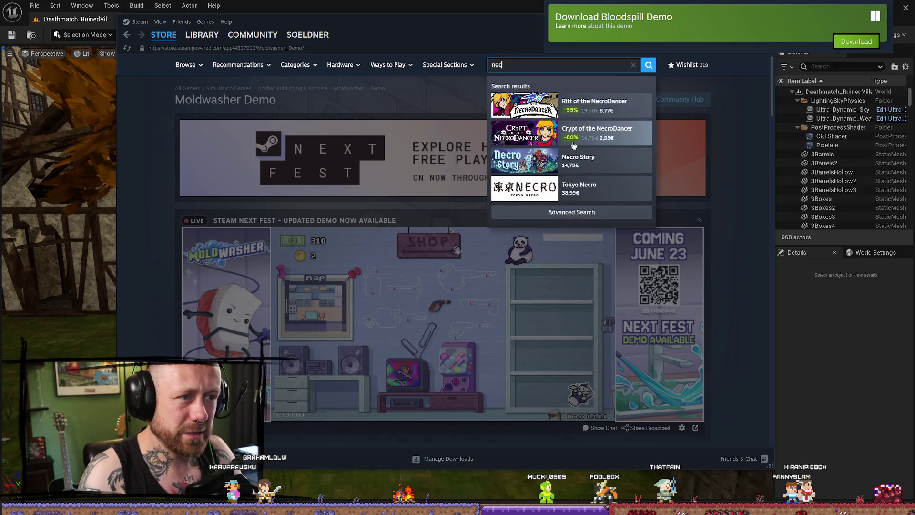
text(rofa)
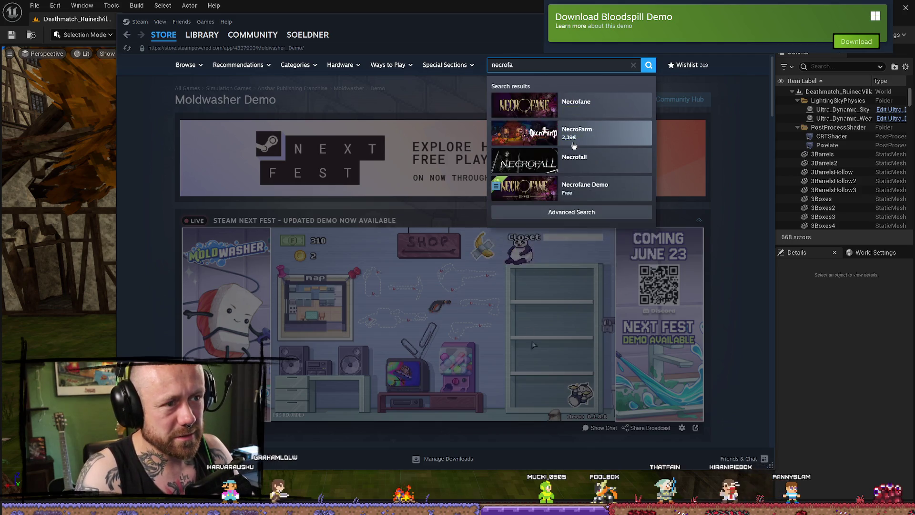
click(563, 103)
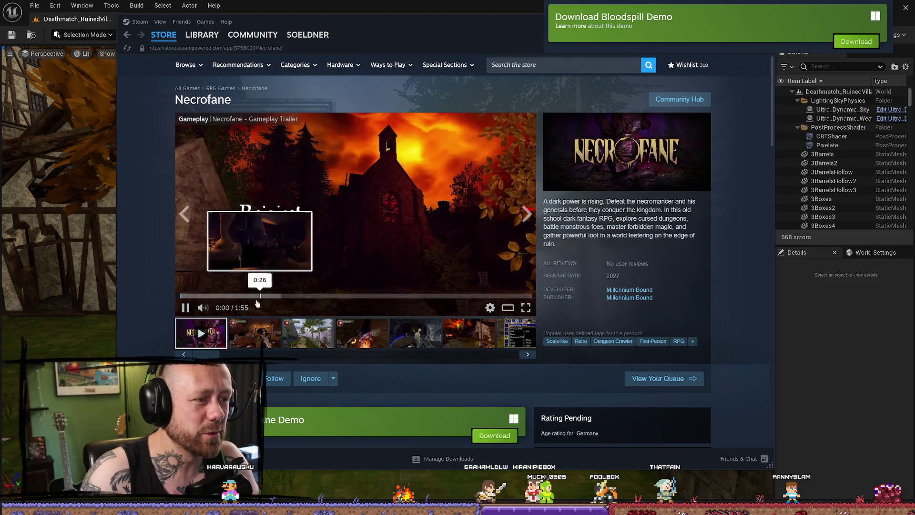
Skim the Necrofane trailer, pause it at 0:32, and start a store search for 'project pitt'.
click(204, 296)
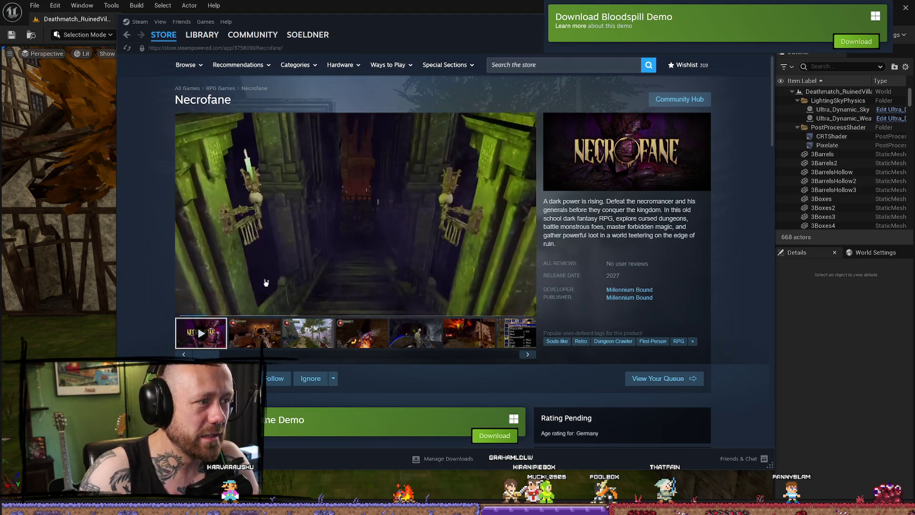
click(269, 297)
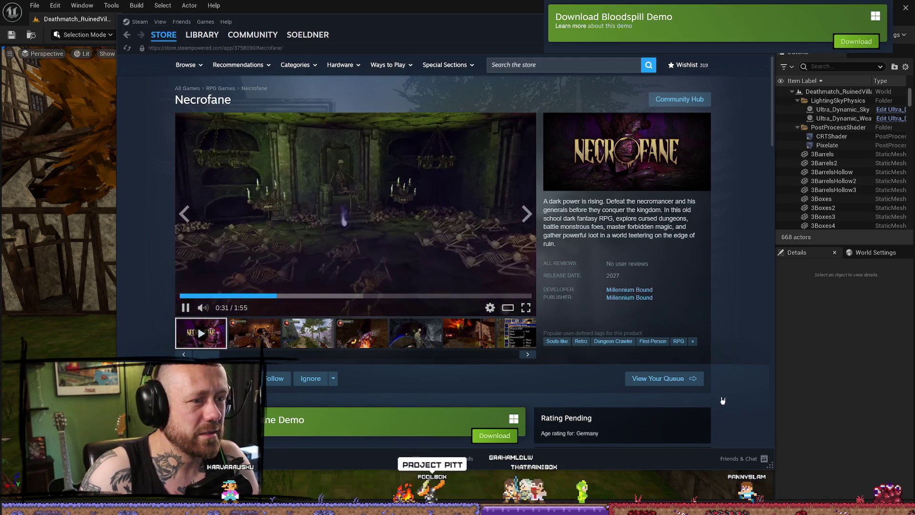
click(457, 202)
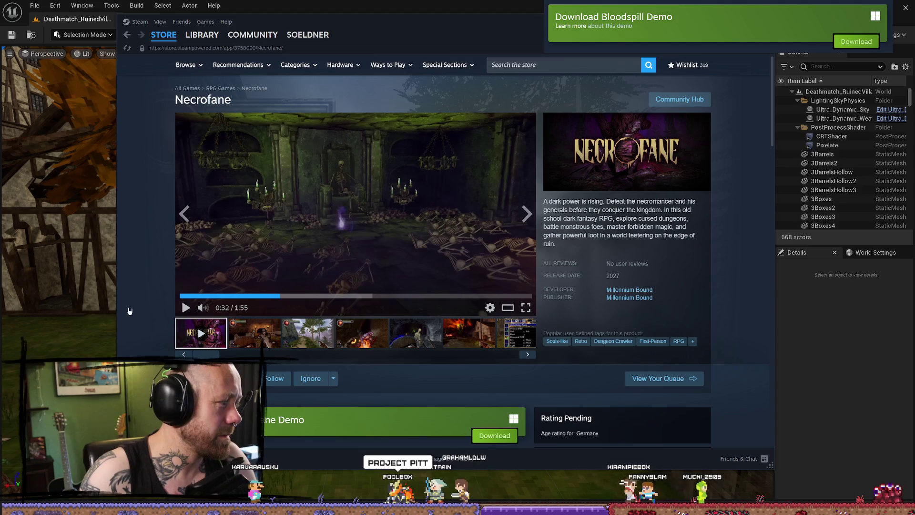
click(614, 65)
text(pr)
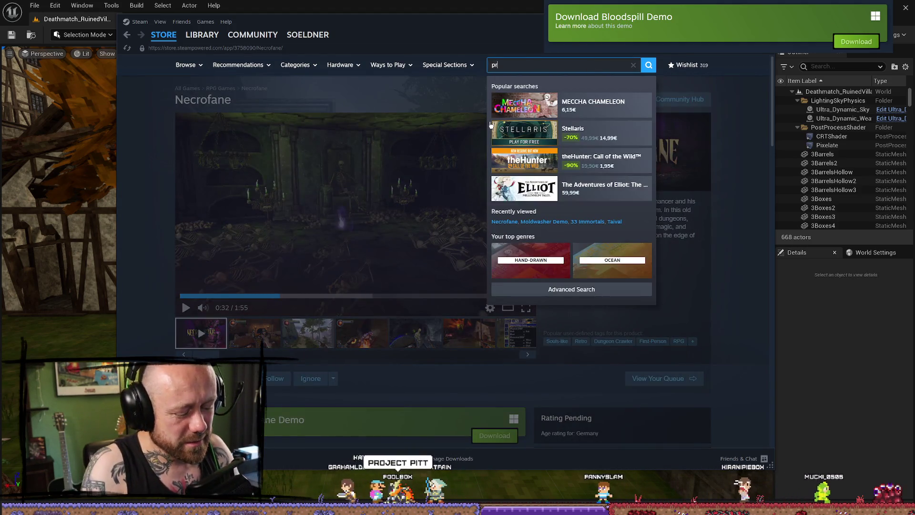
text(ojec)
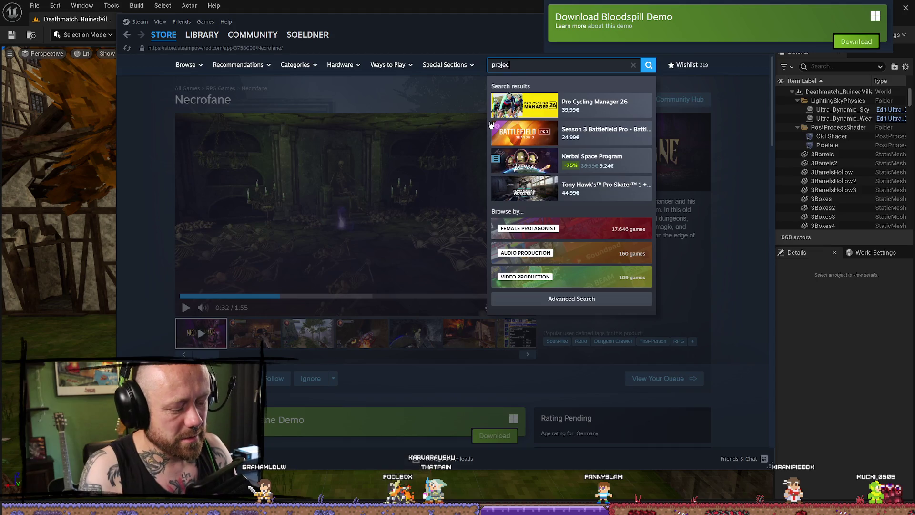
text(t pitt)
Install the Project P.I.T.T. demo to Local Drive E, then hide Steam to return to Unreal.
click(598, 103)
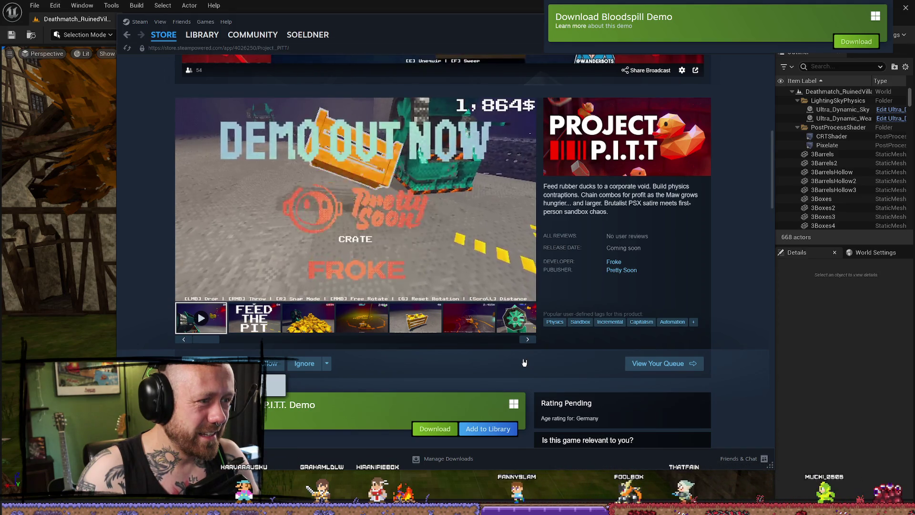
scroll(down, 3)
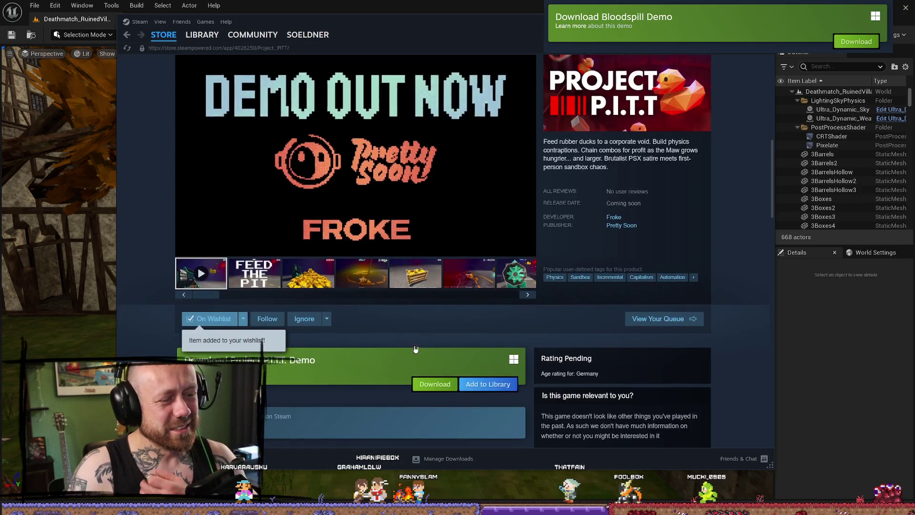
click(435, 384)
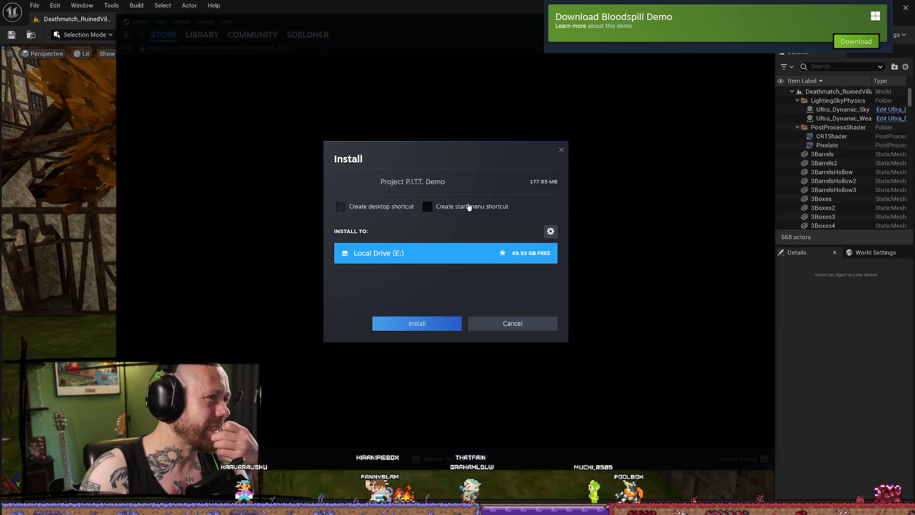
click(435, 327)
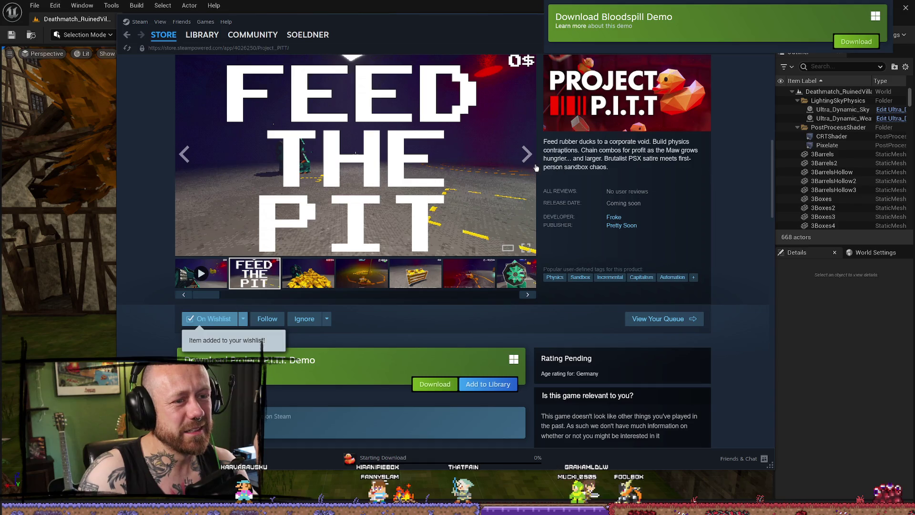
click(202, 34)
key(super+Down)
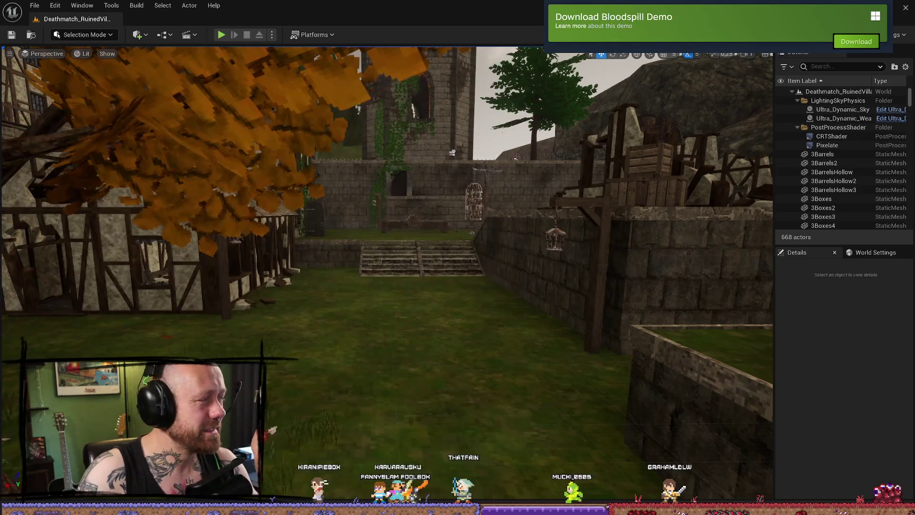
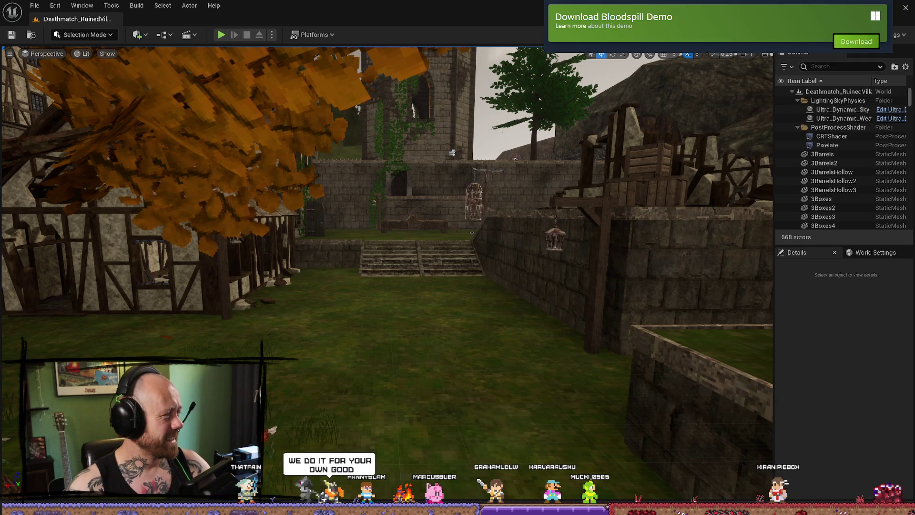
Bring the browser showing the Lemongrab - Unacceptable!! short to the front and pause it.
key(alt+Tab)
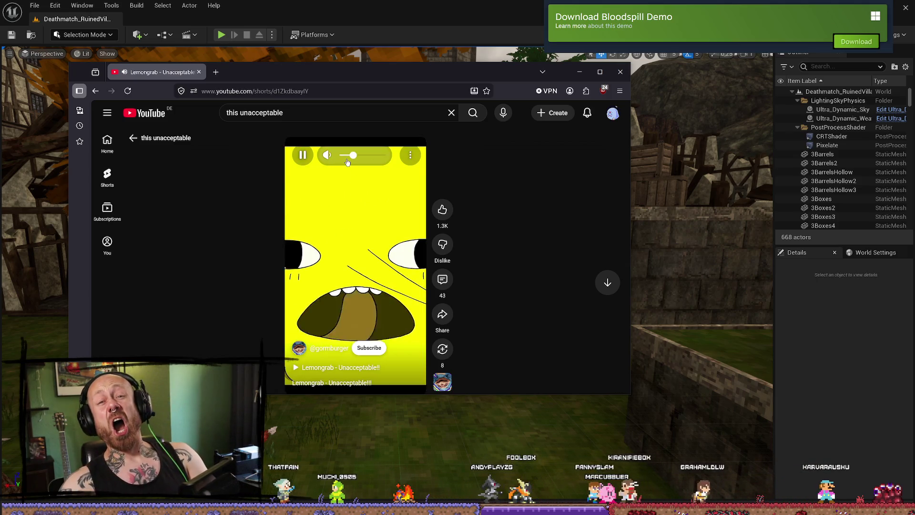
click(343, 191)
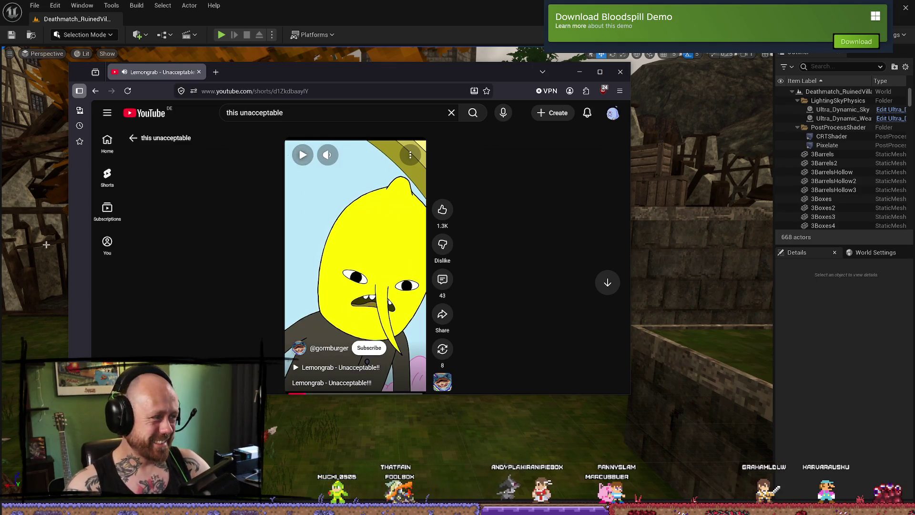
Search YouTube for 'dudes of hazmat', play the Toxic Waste Chase video, then open a new tab.
click(323, 109)
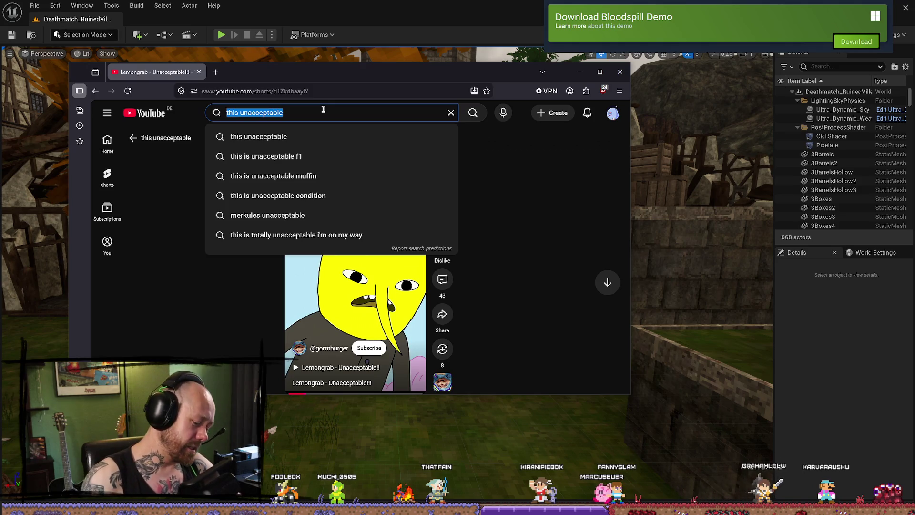
text(dudes of hazmat)
key(Return)
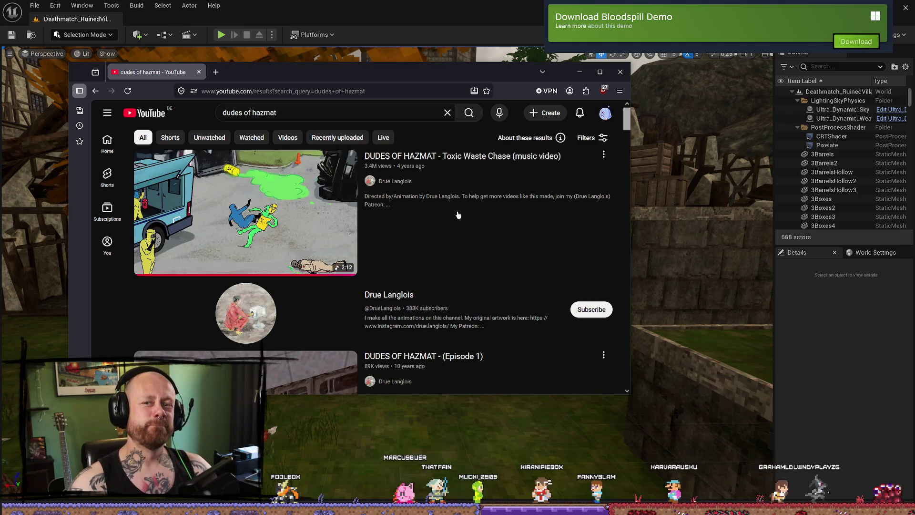
click(432, 153)
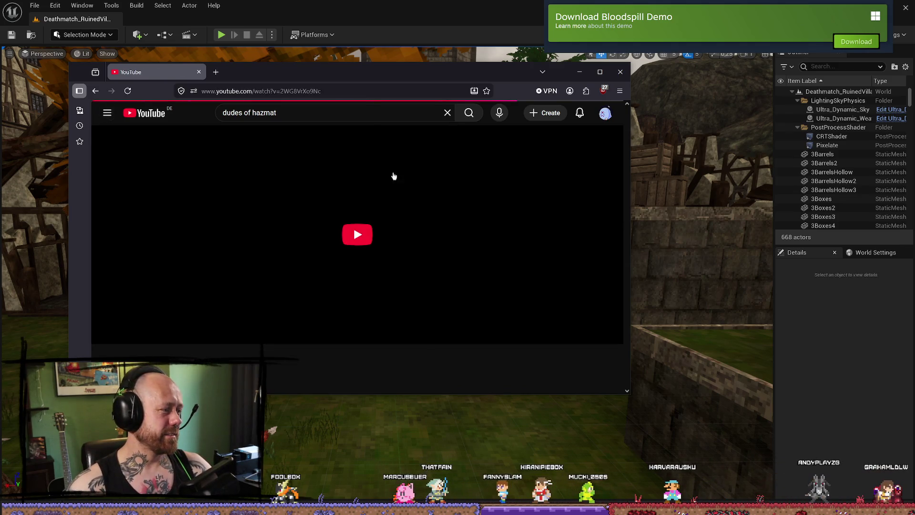
drag(404, 76, 624, 64)
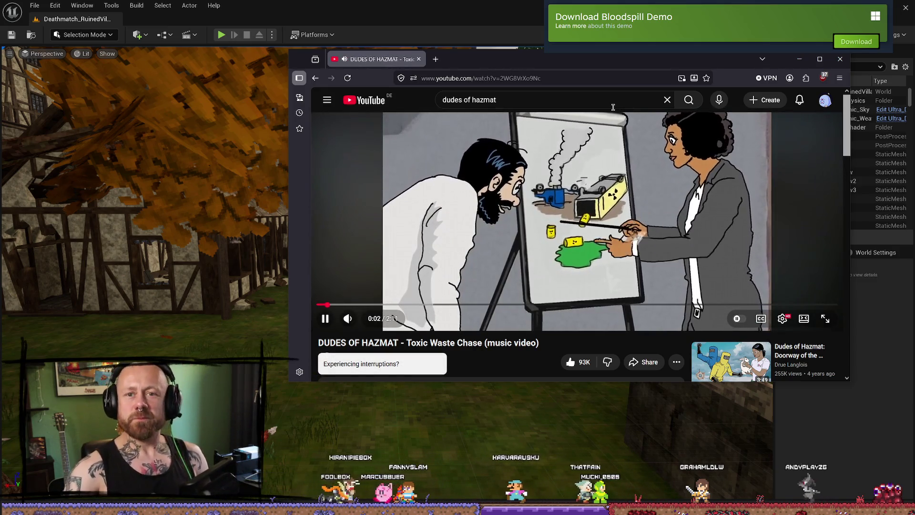
click(436, 59)
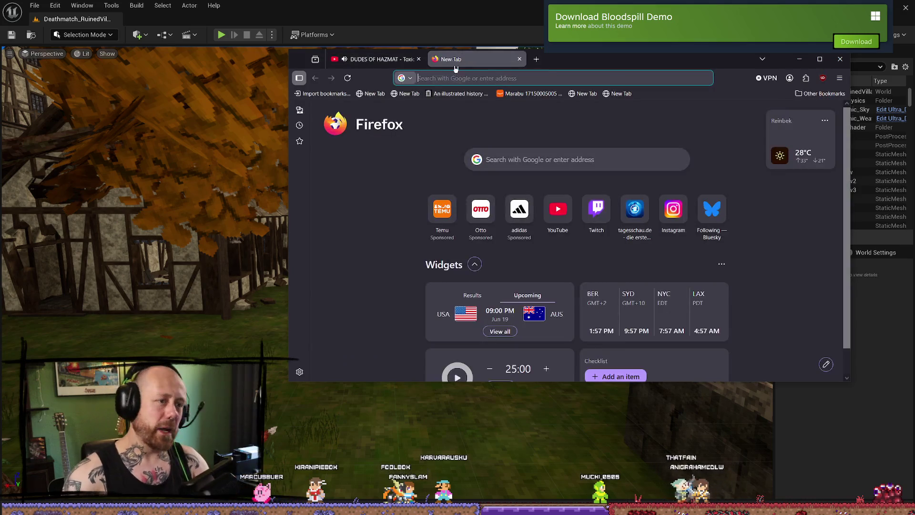
Detach the new tab into its own window and fit it beside a shrunken YouTube window.
drag(448, 59, 529, 222)
drag(524, 58, 267, 10)
drag(665, 199, 624, 194)
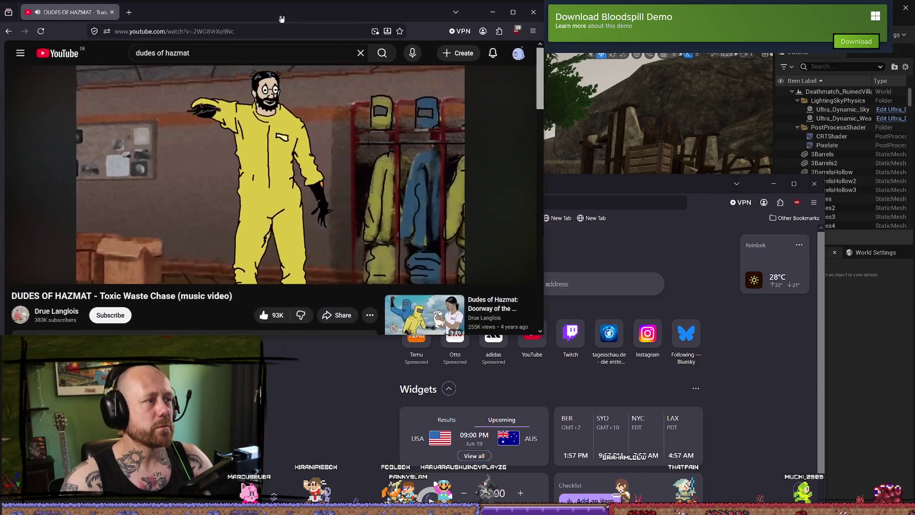
drag(552, 333, 339, 228)
drag(457, 176, 493, 172)
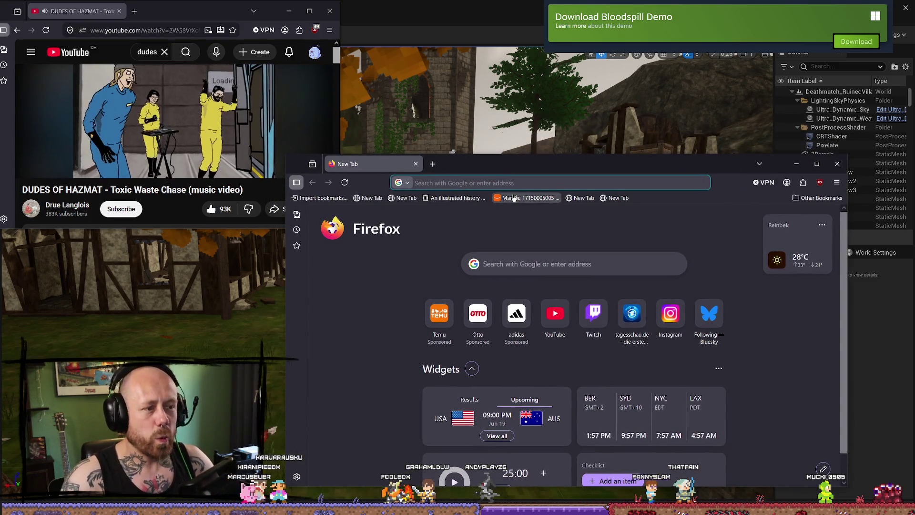
Search Google for 'unreal how to implement steam friend pass'.
click(517, 184)
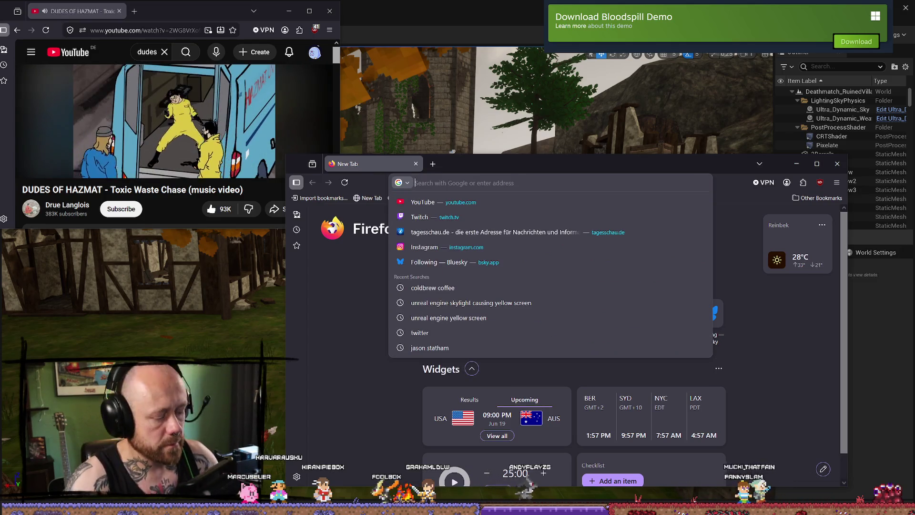
text(steam frei)
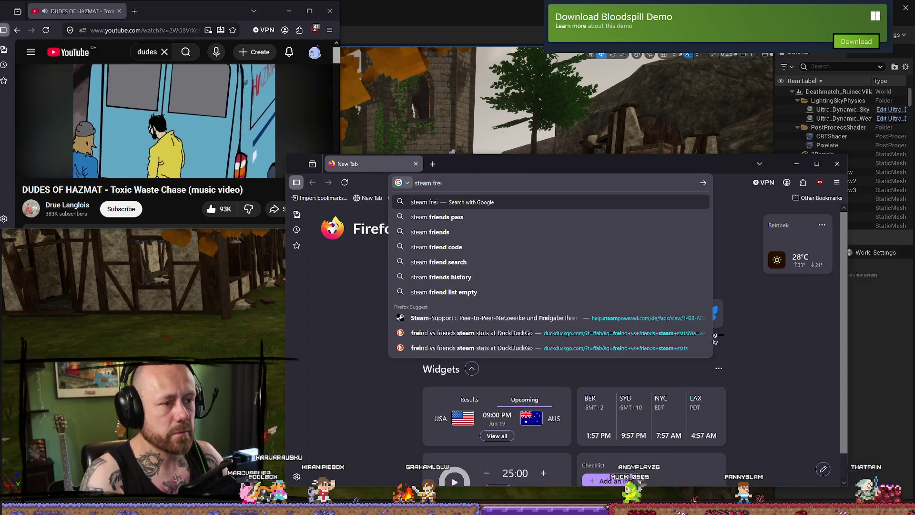
key(BackSpace)
key(BackSpace)
key(BackSpace)
text(al how to )
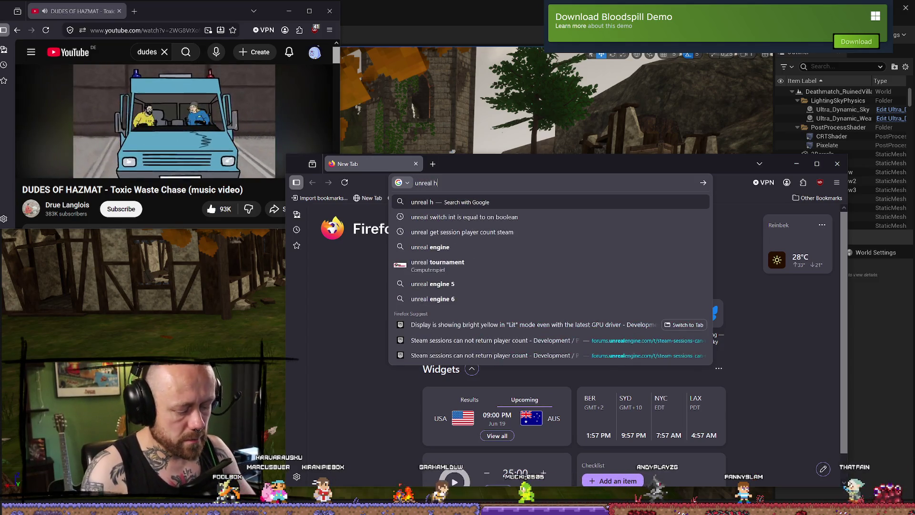
text(implemen)
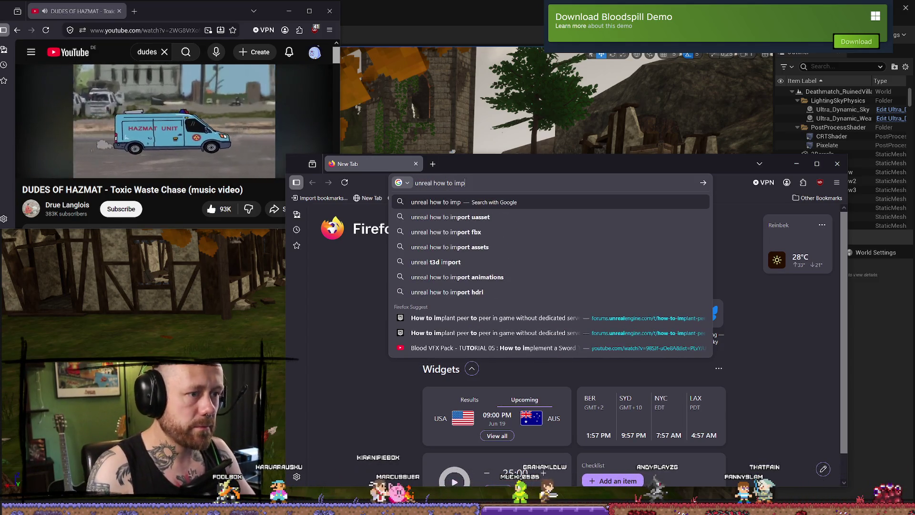
text(t steam )
text(friend pa)
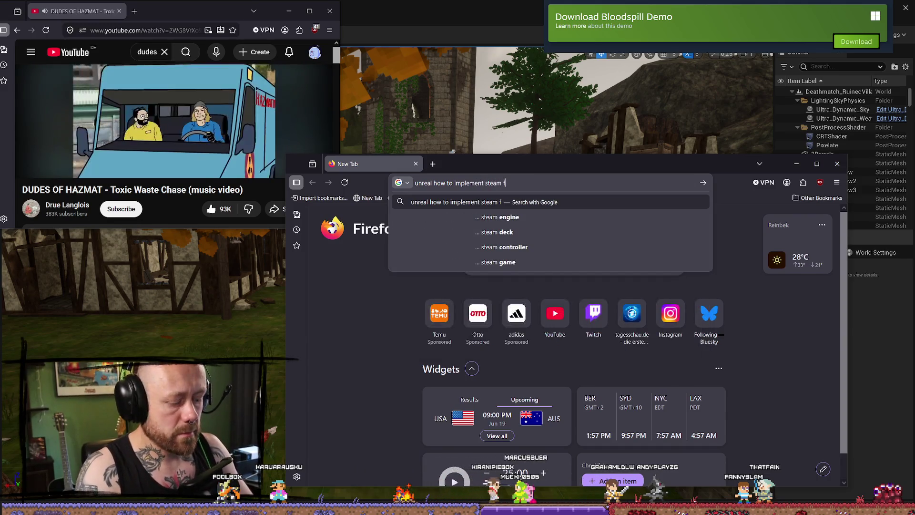
text(ss)
key(Return)
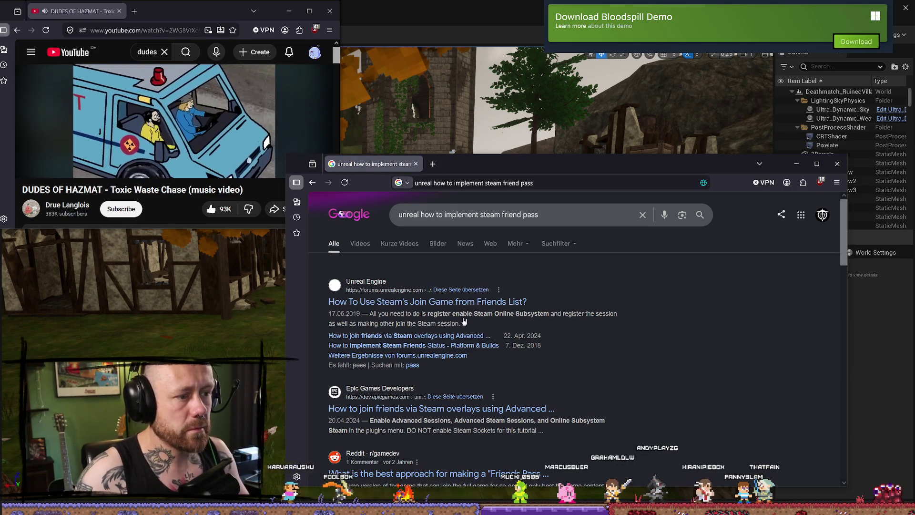
scroll(down, 3)
Search Google for 'stea friend pass documentation' in another new tab.
click(433, 164)
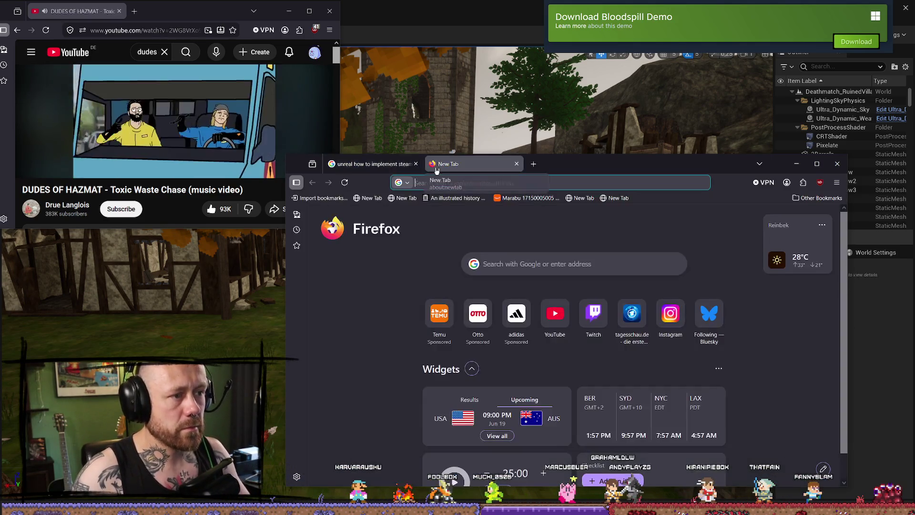
text(google.com)
key(Return)
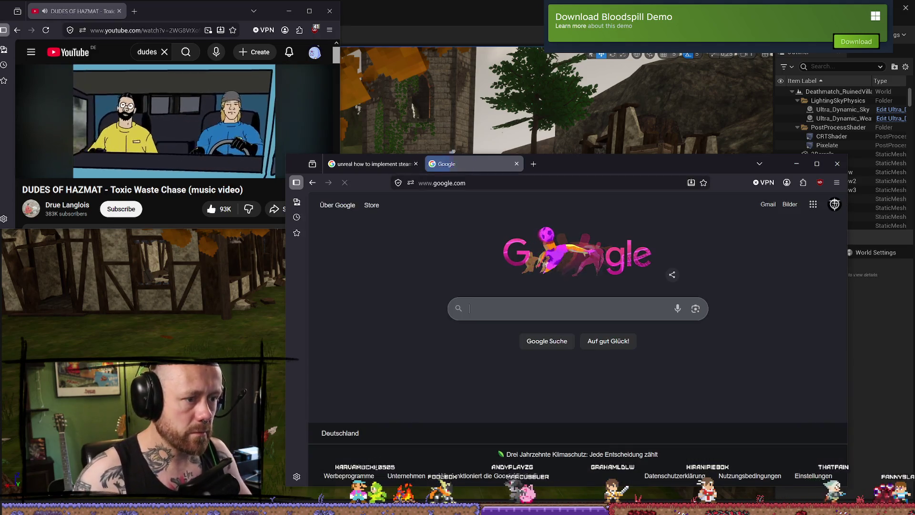
text(stea friend pass)
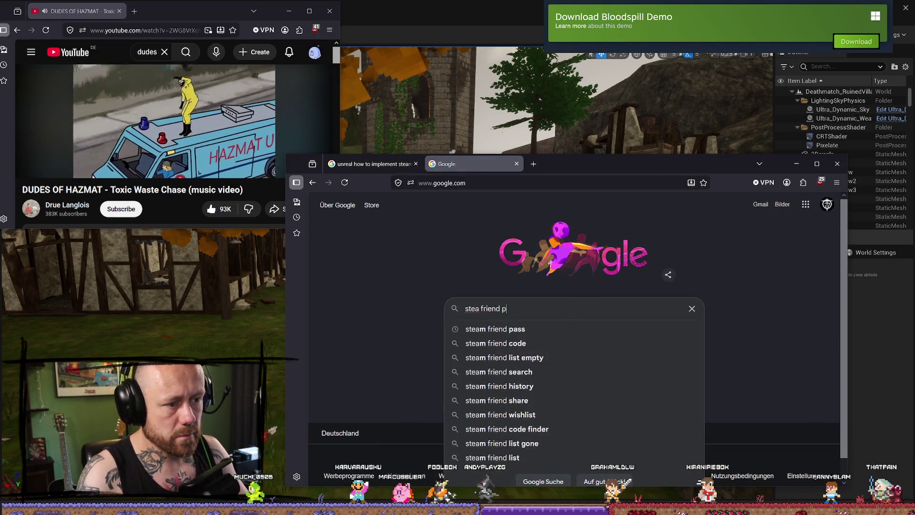
text( documn)
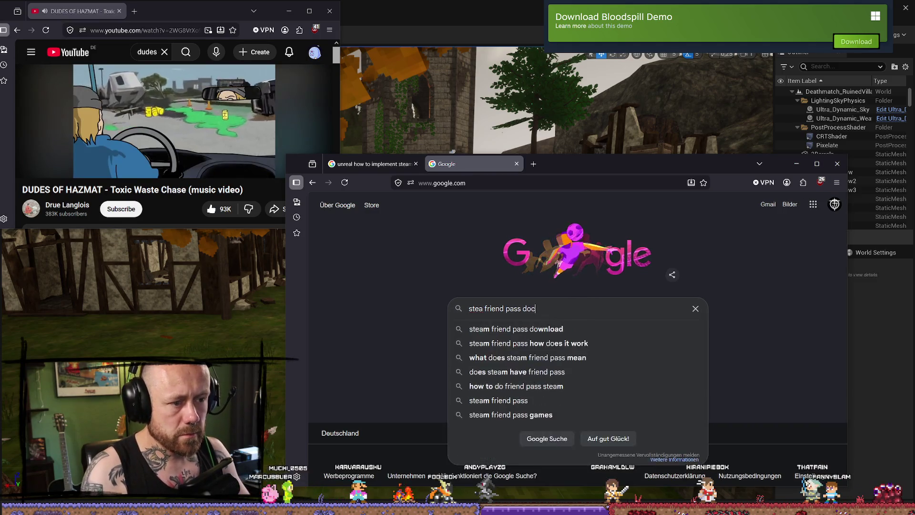
key(BackSpace)
text(e)
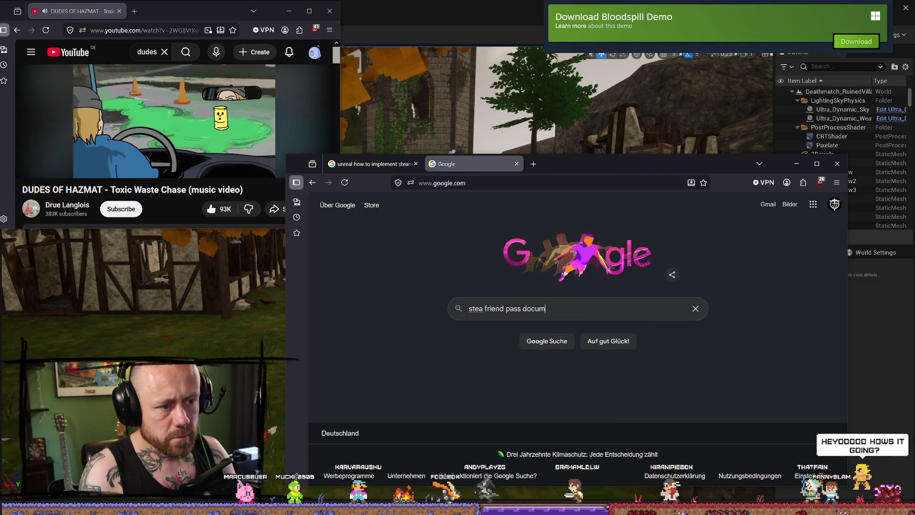
text(ntation)
key(Return)
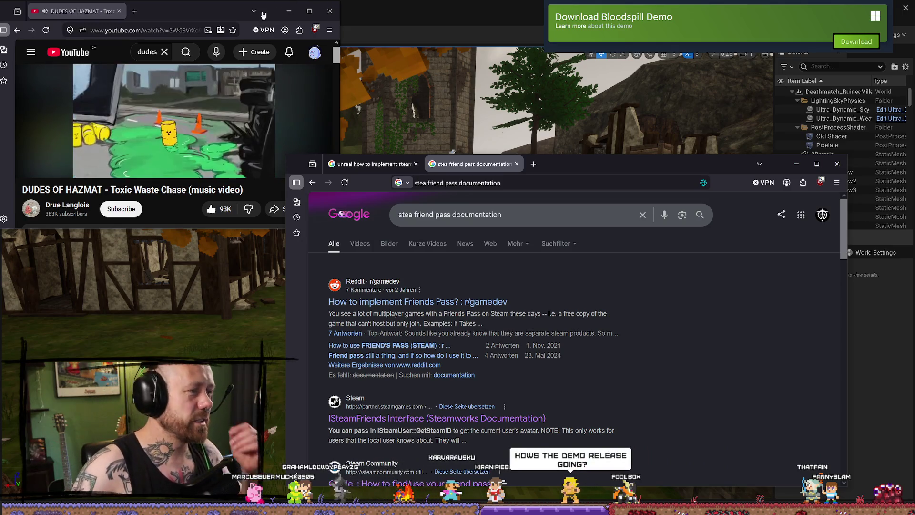
click(68, 168)
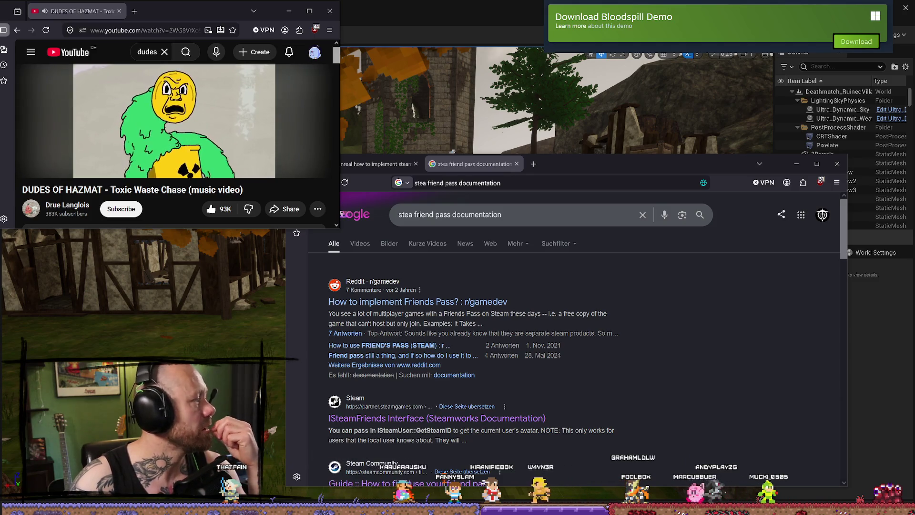
key(alt+Tab)
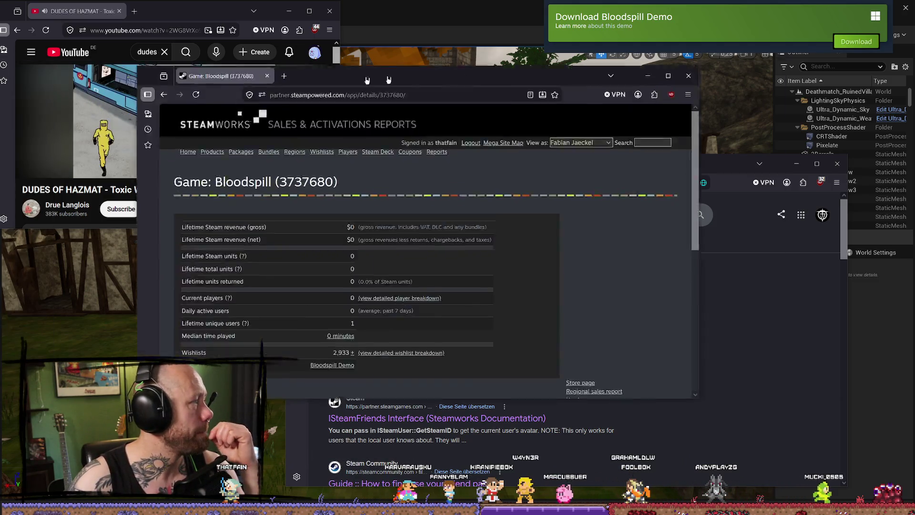
Select Bloodspill's 2,933 wishlist count and lower the music video's volume.
scroll(down, 3)
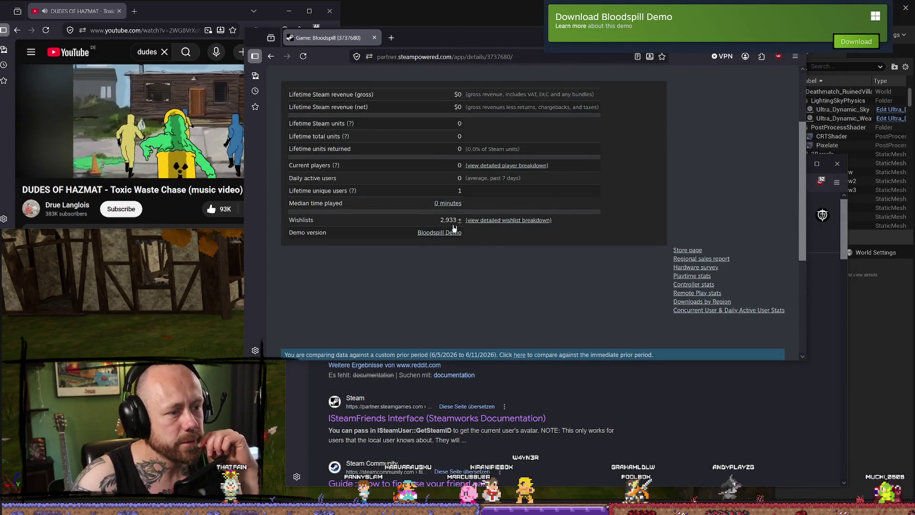
double_click(458, 220)
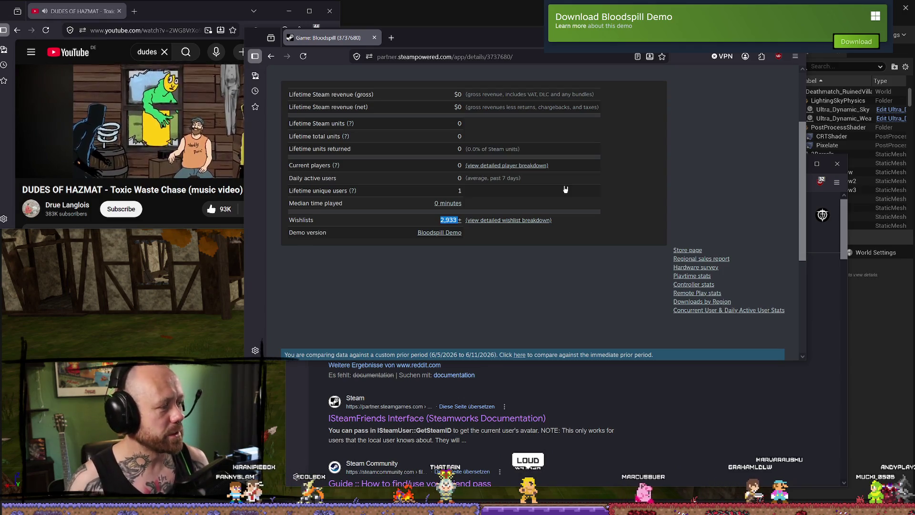
click(67, 165)
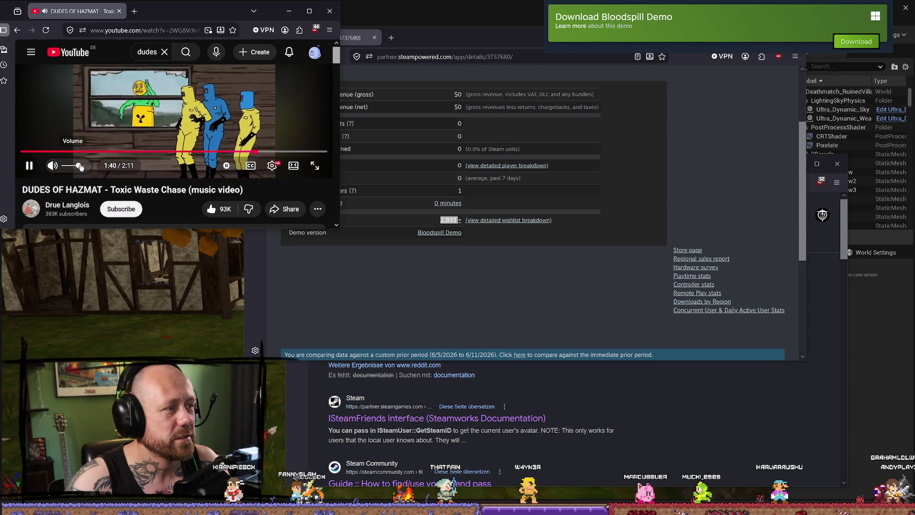
drag(70, 166, 64, 166)
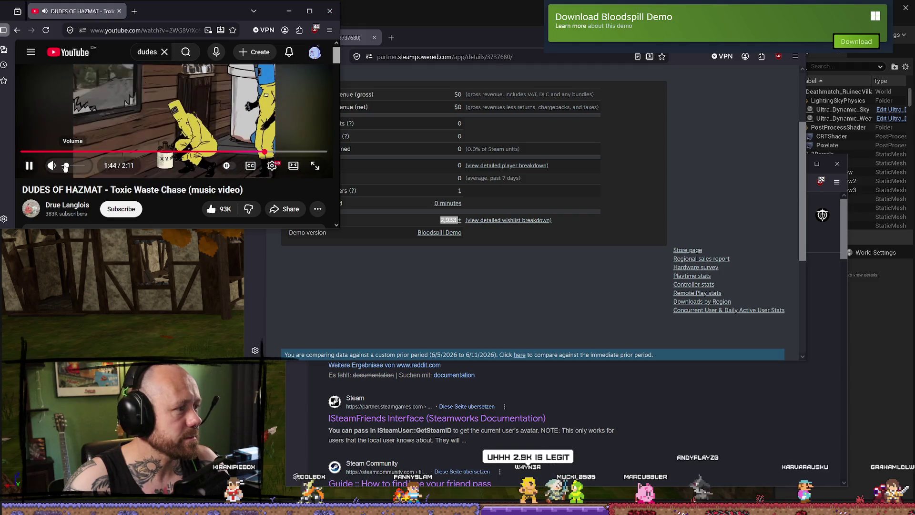
click(562, 330)
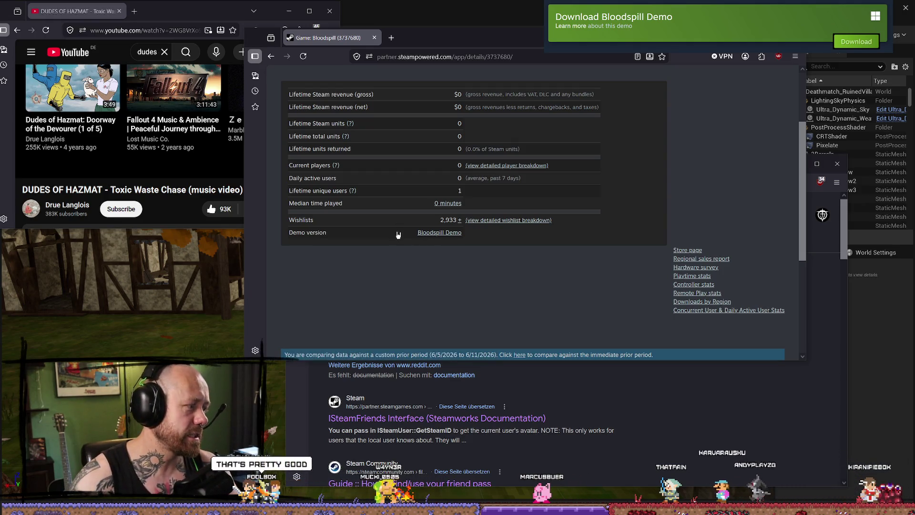
Scroll the Bloodspill summary back to the top and minimize the YouTube window.
scroll(up, 3)
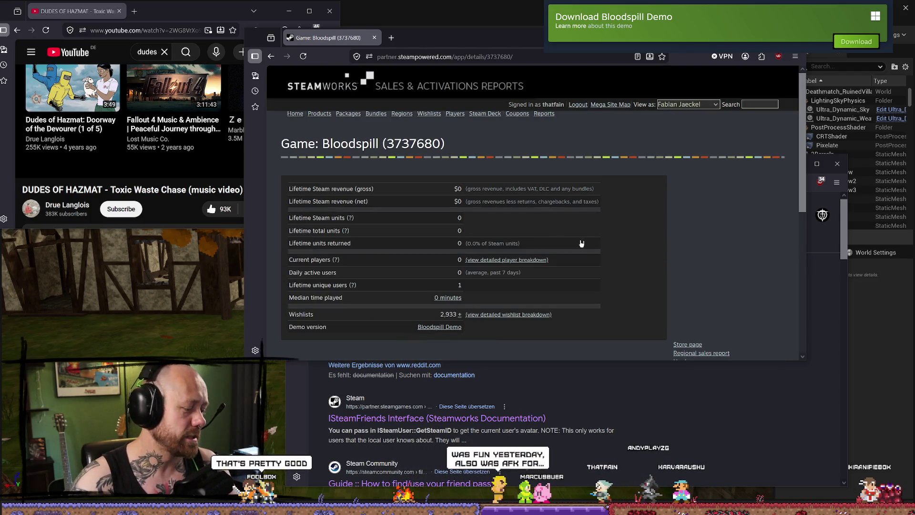
scroll(down, 3)
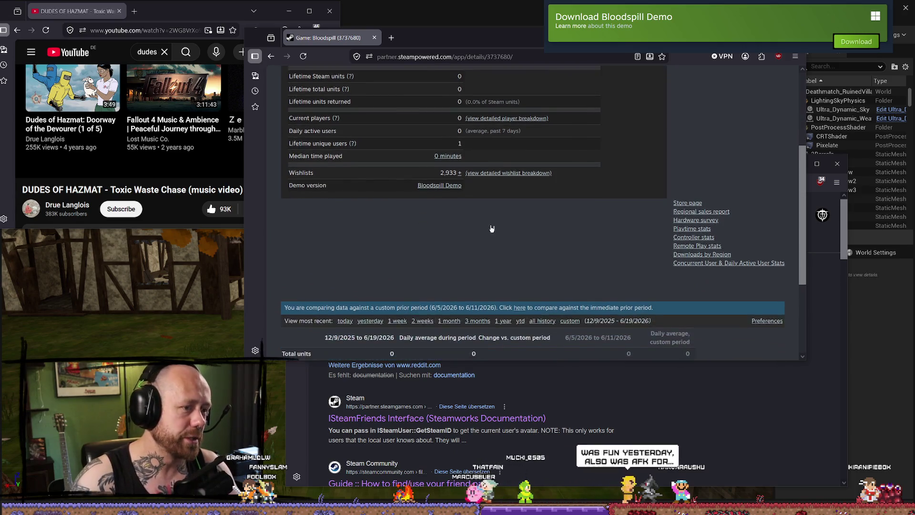
scroll(up, 3)
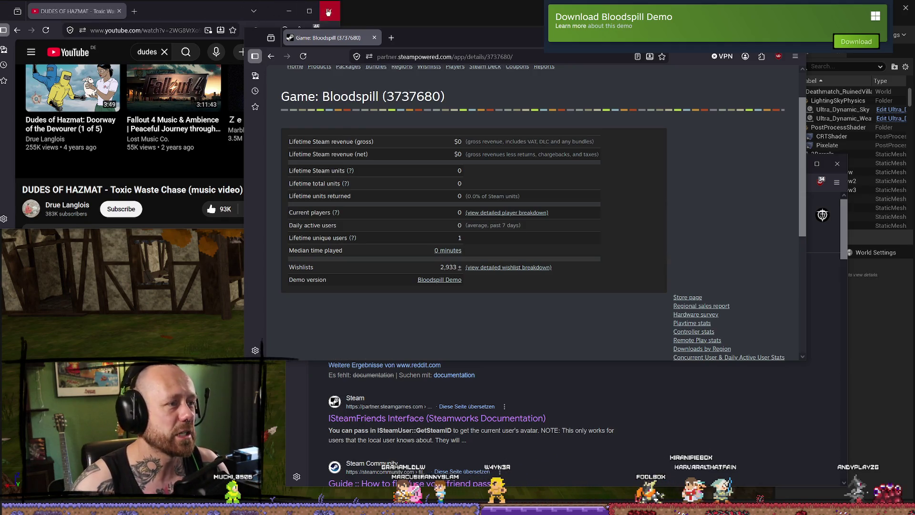
click(288, 11)
drag(143, 229, 145, 256)
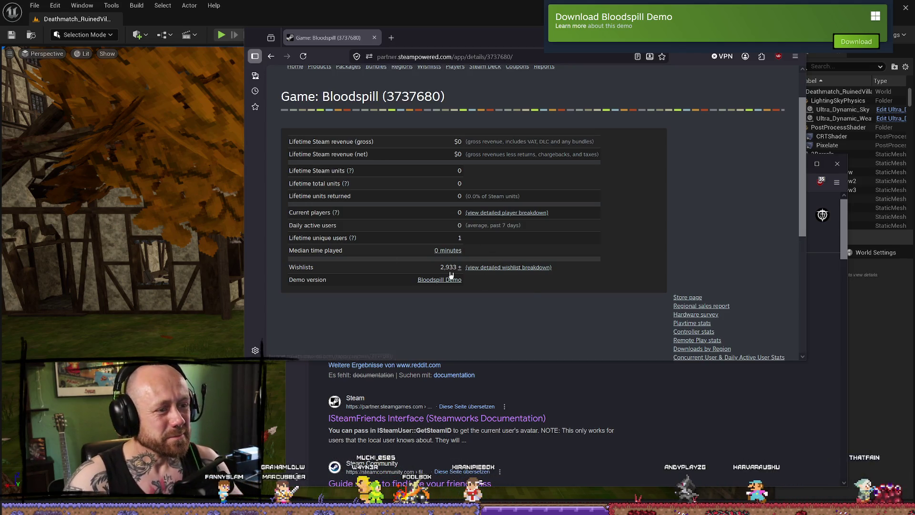
Close Steamworks, maximize the Google results, and switch to the r/gamedev 'How to implement Friends Pass?' post.
click(374, 37)
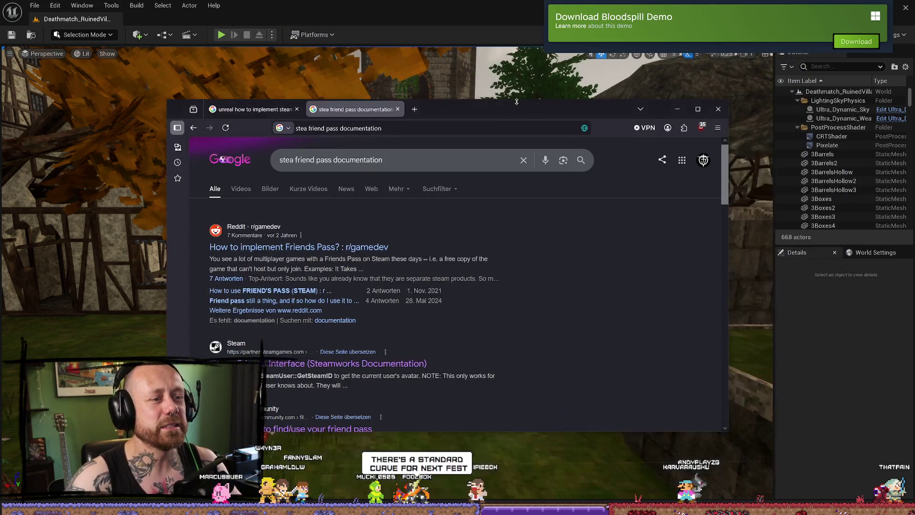
click(692, 107)
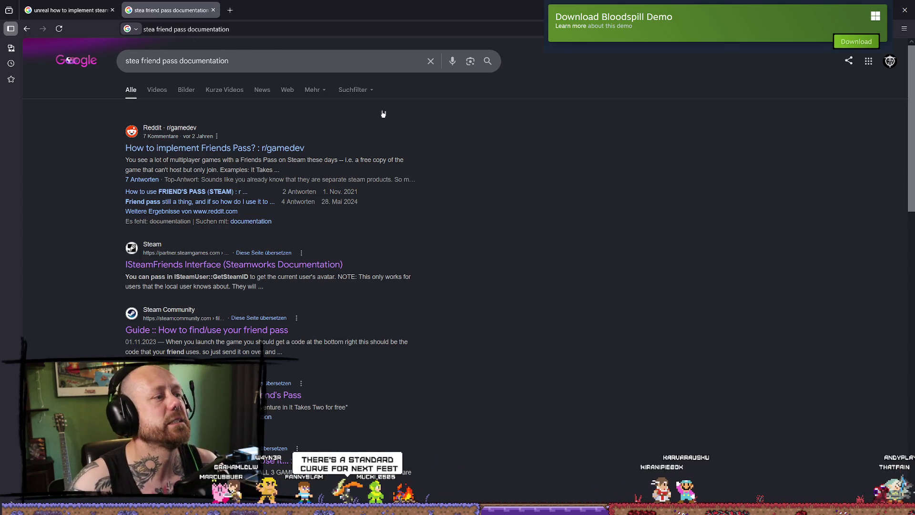
click(621, 165)
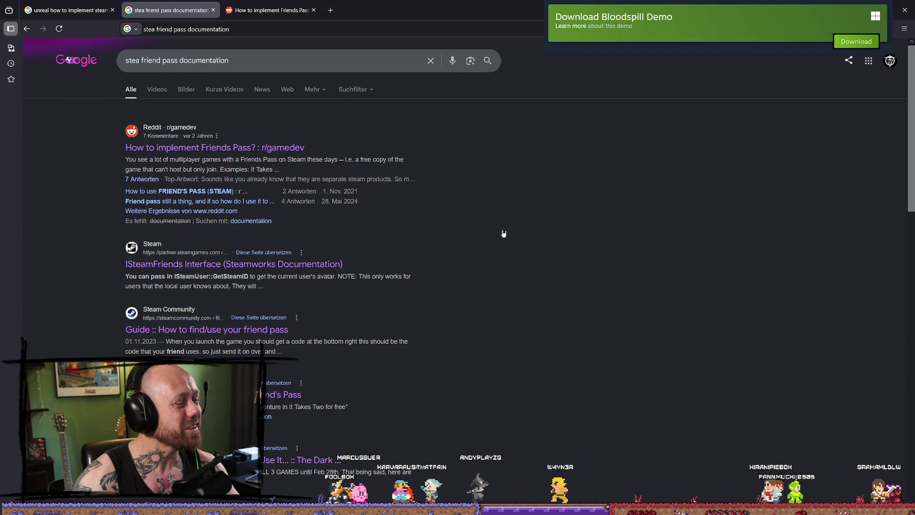
scroll(down, 3)
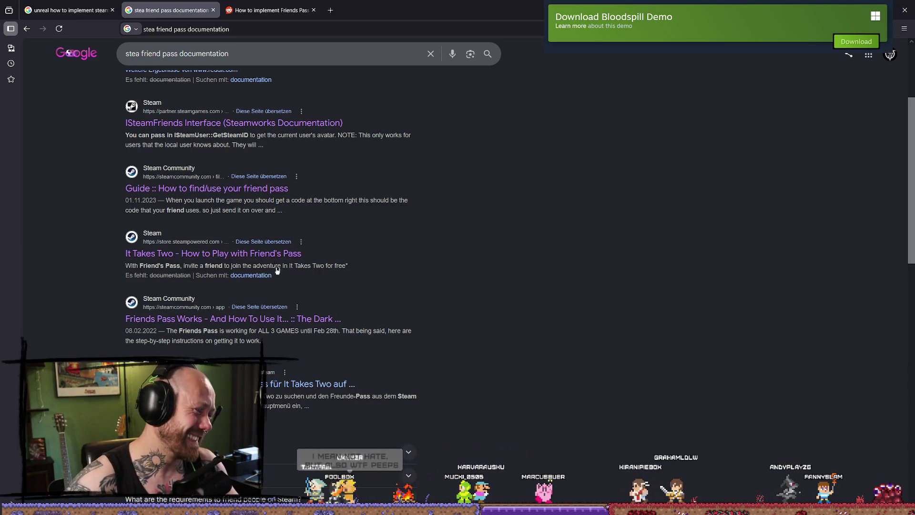
click(265, 10)
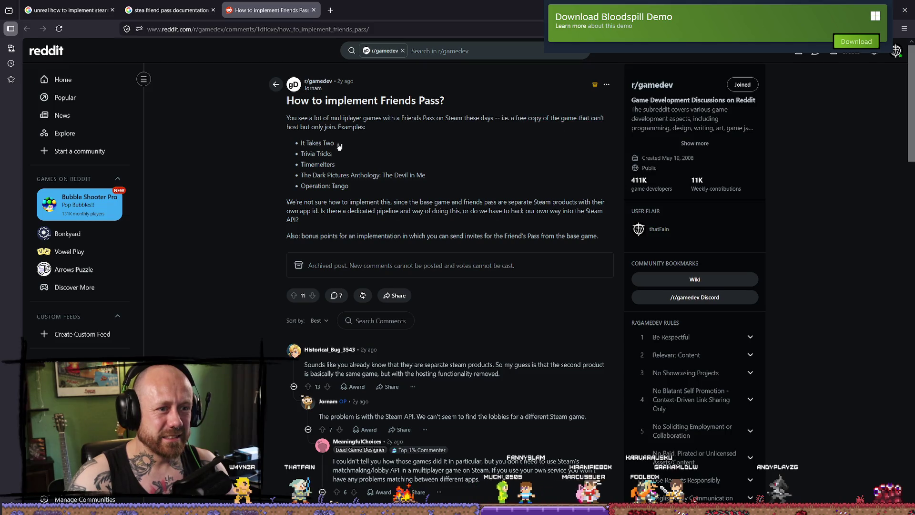
click(370, 127)
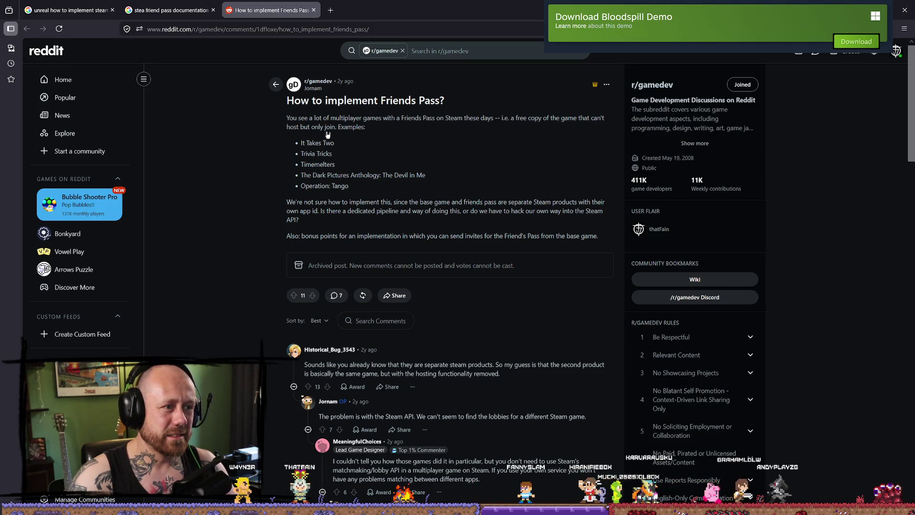
drag(315, 201, 325, 202)
click(326, 201)
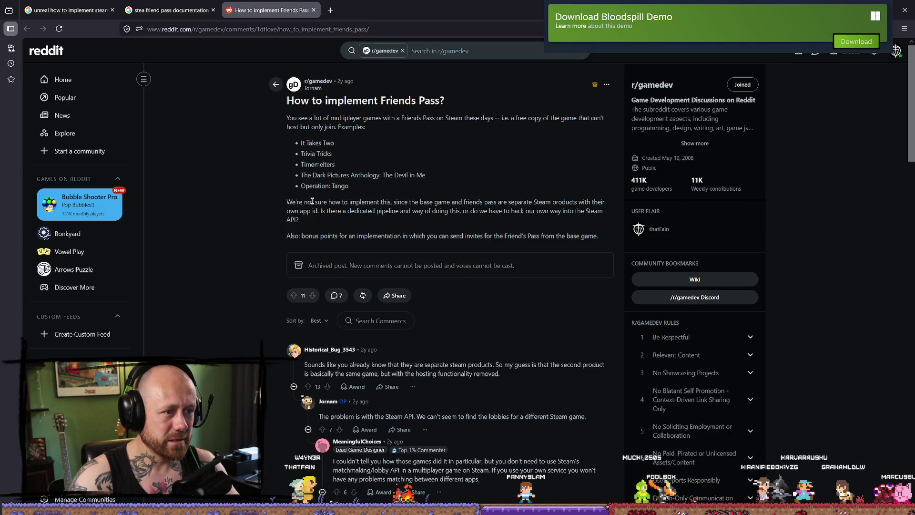
drag(470, 199, 544, 202)
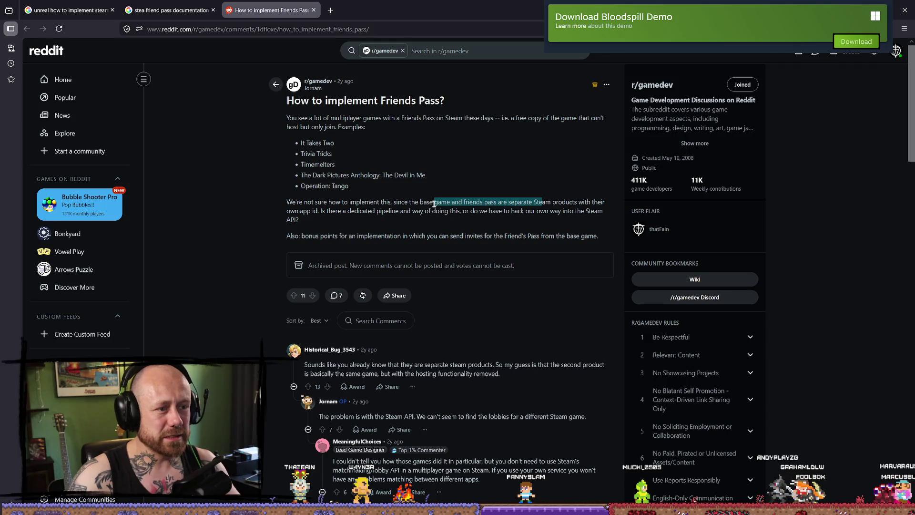
click(491, 204)
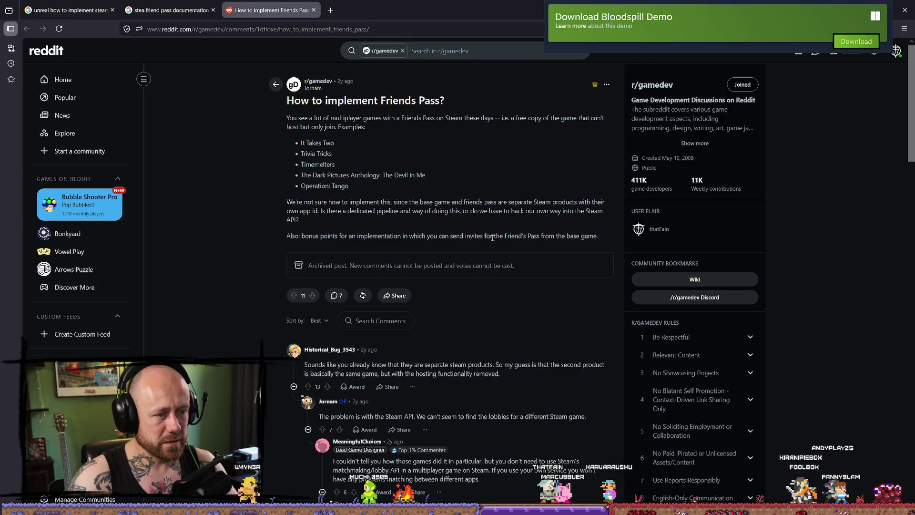
scroll(down, 3)
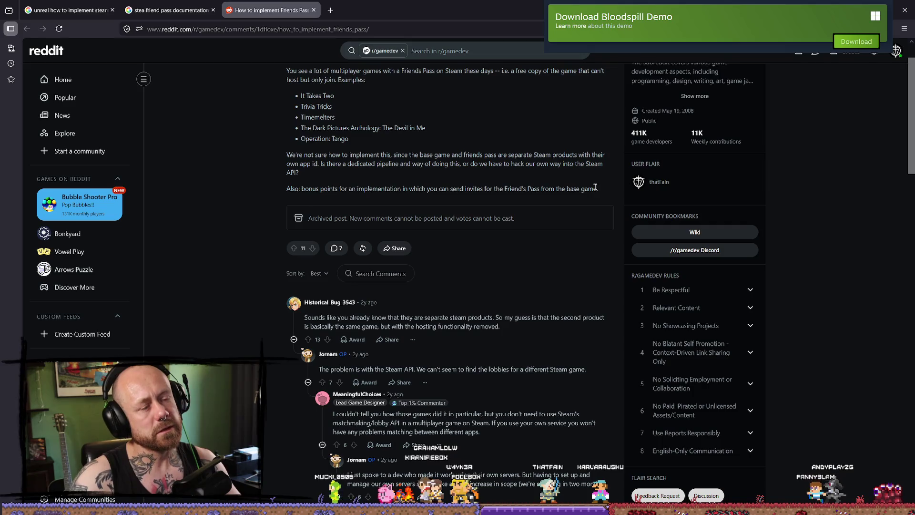
drag(595, 187, 302, 189)
scroll(down, 3)
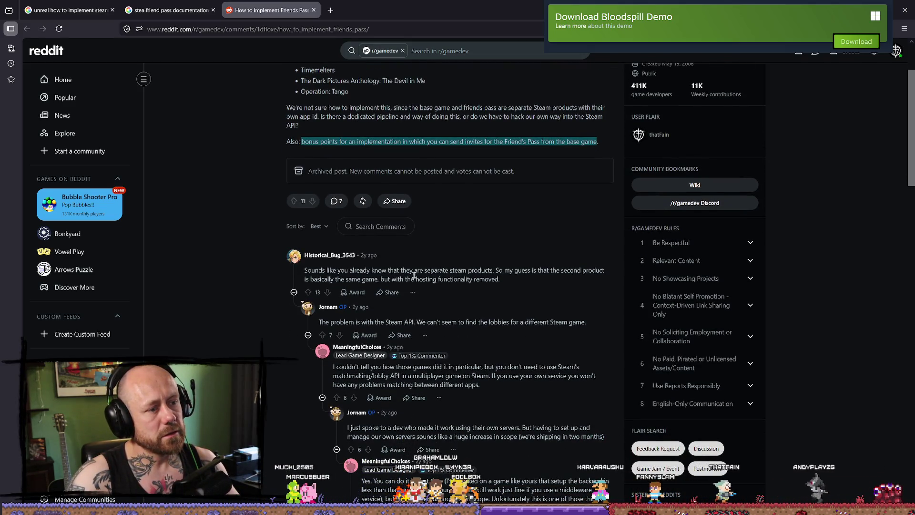
drag(426, 270, 533, 271)
click(478, 270)
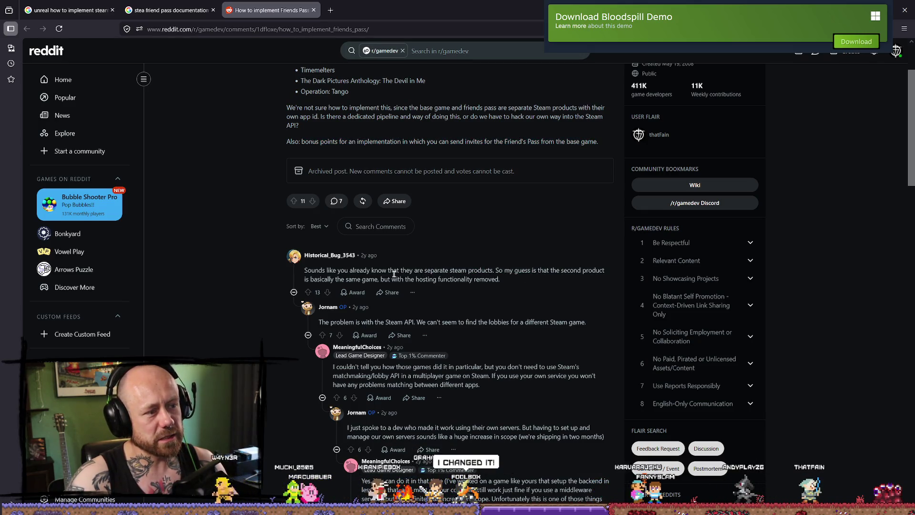
drag(462, 280, 477, 281)
click(369, 278)
scroll(down, 3)
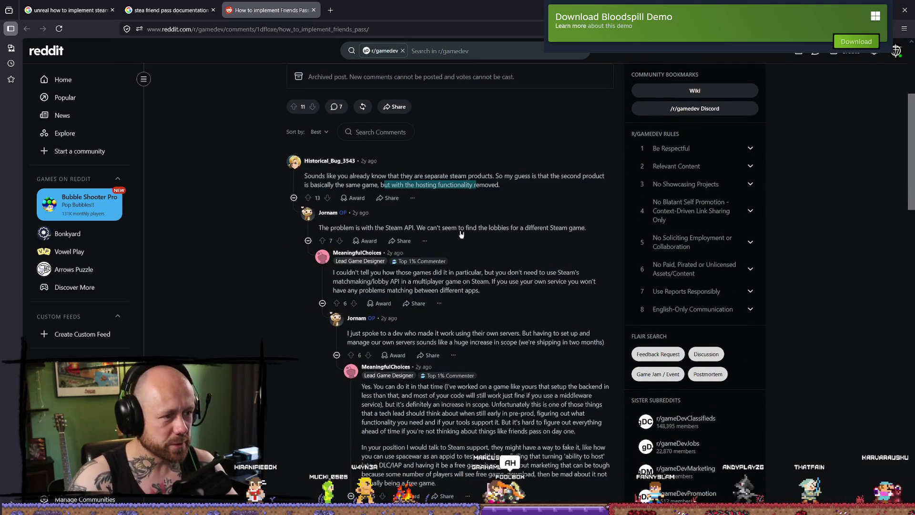
drag(457, 228, 515, 229)
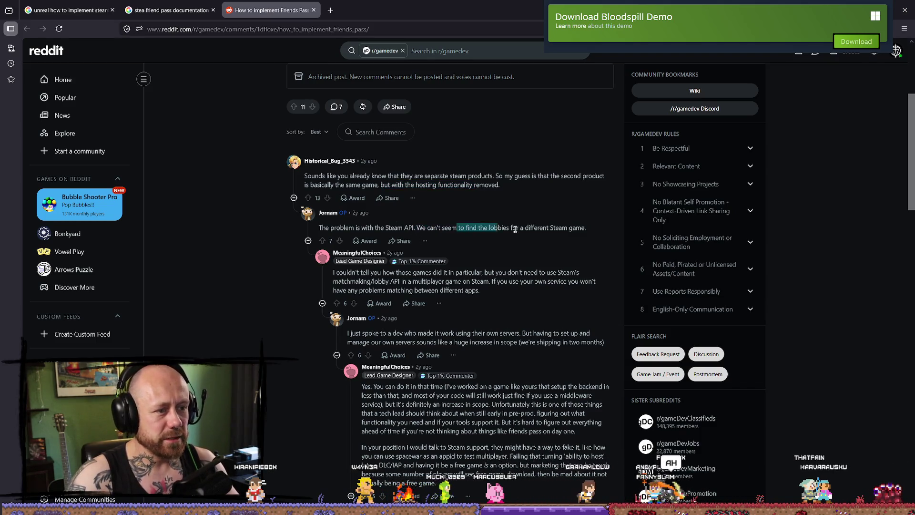
click(517, 232)
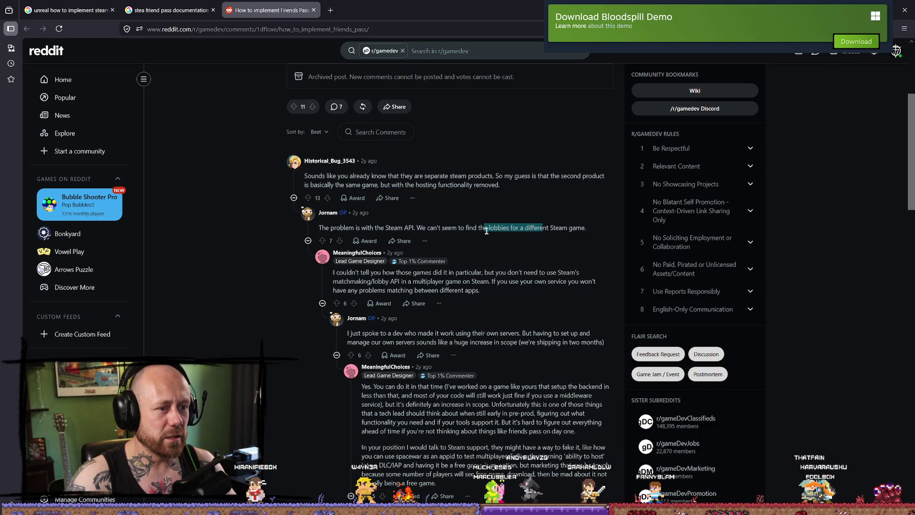
click(489, 227)
scroll(down, 3)
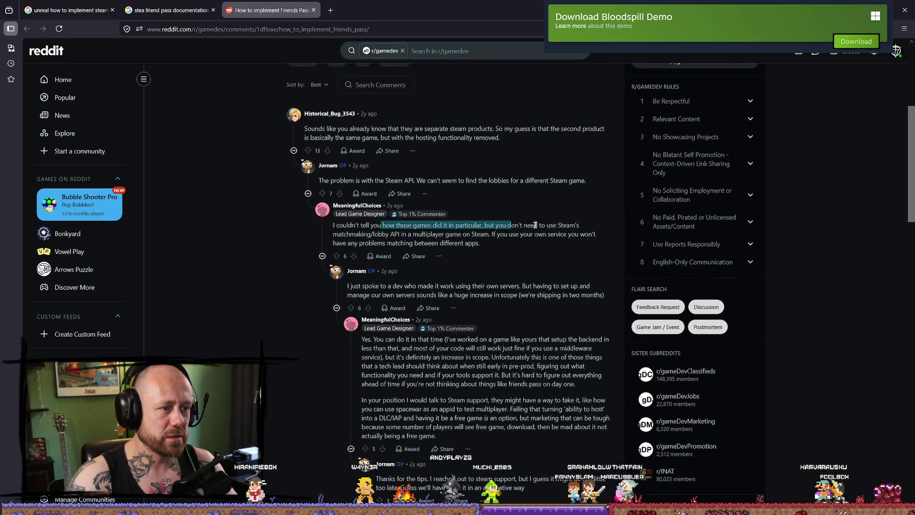
click(535, 225)
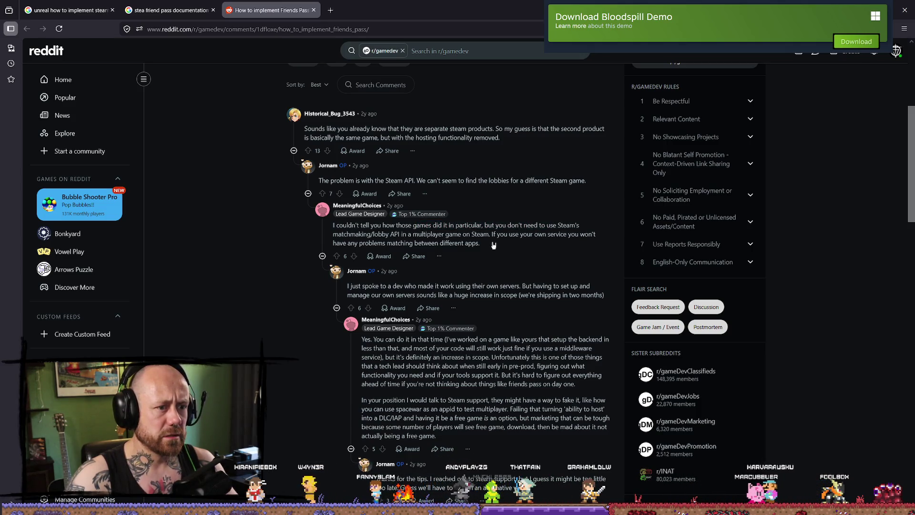
drag(400, 234, 471, 234)
click(429, 234)
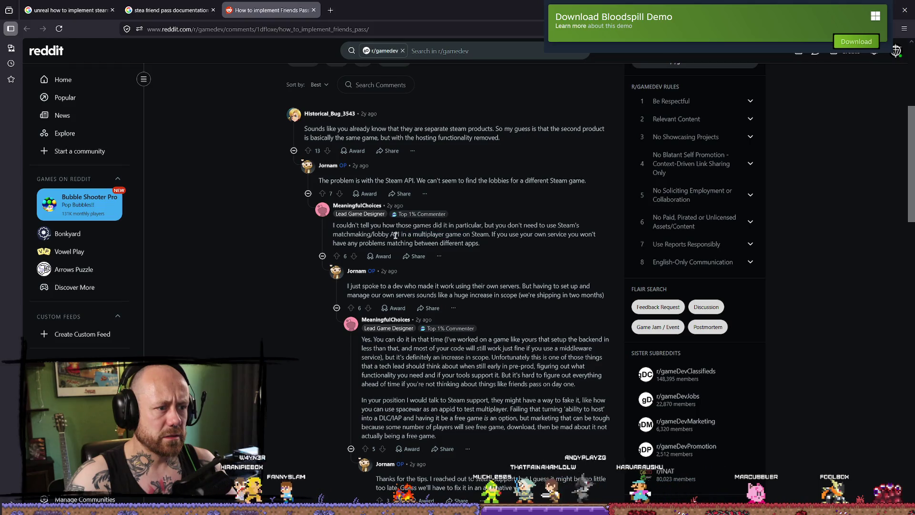
drag(394, 234, 480, 234)
click(419, 234)
drag(394, 234, 522, 234)
click(429, 235)
click(514, 235)
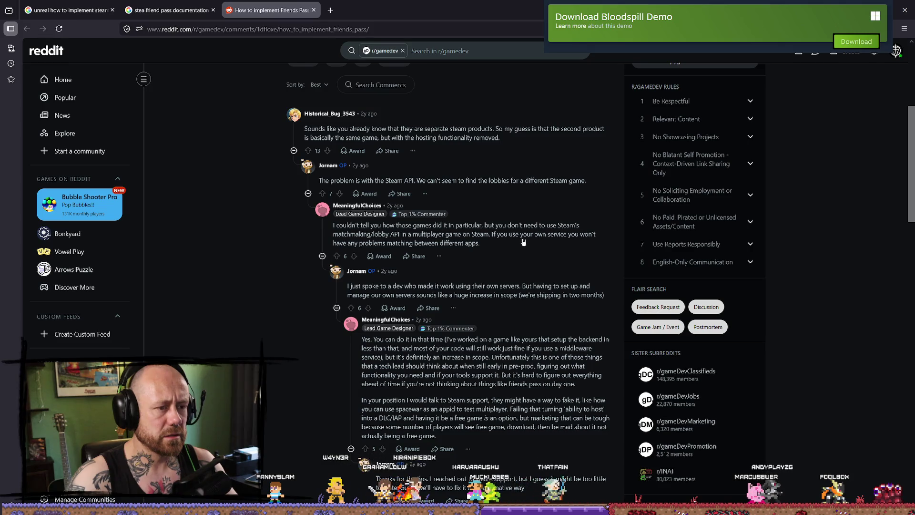
drag(476, 243, 350, 244)
click(477, 243)
drag(478, 243, 407, 234)
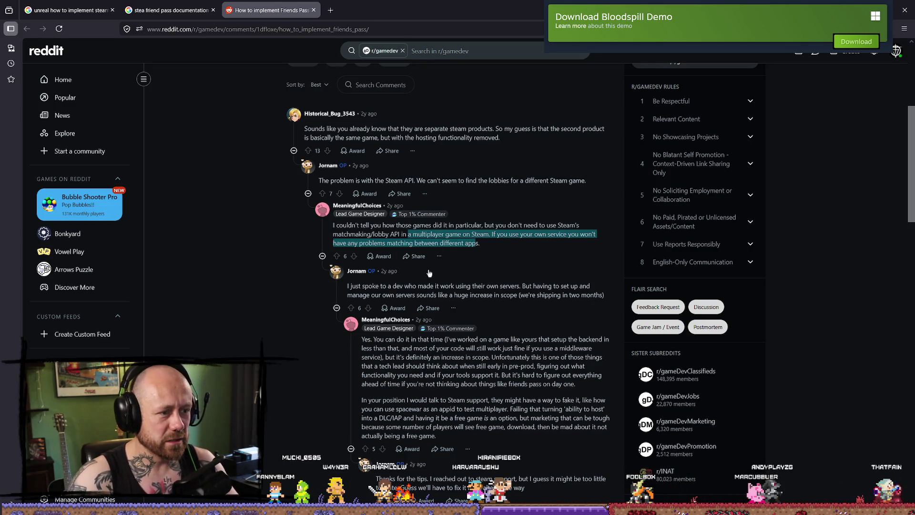
scroll(down, 3)
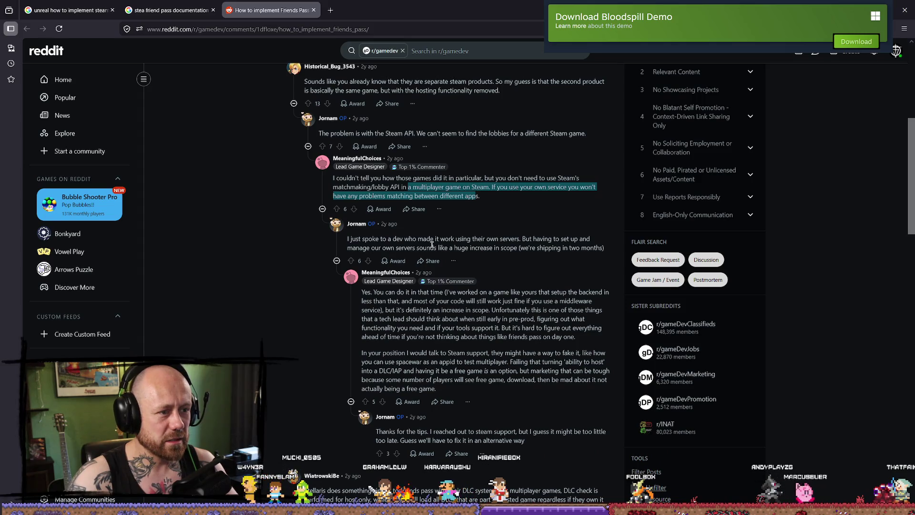
click(543, 239)
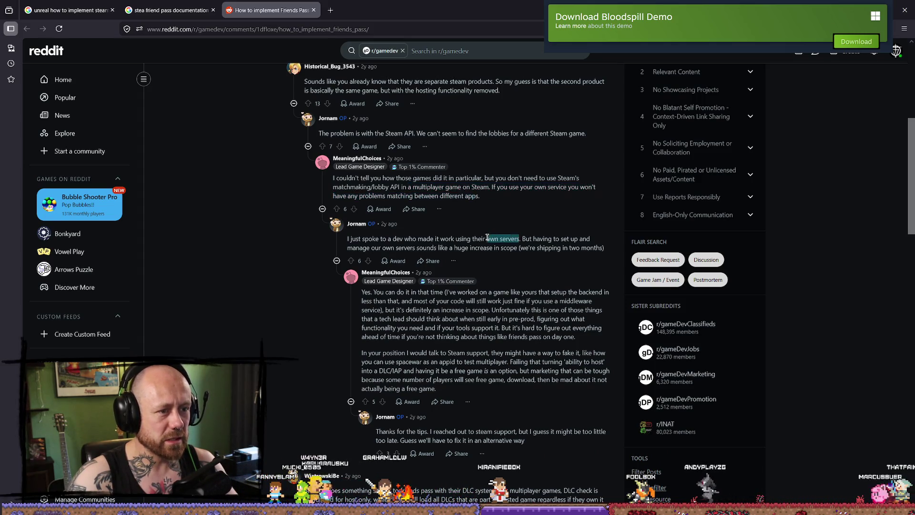
drag(521, 238, 575, 240)
click(549, 247)
drag(386, 248, 480, 248)
click(497, 246)
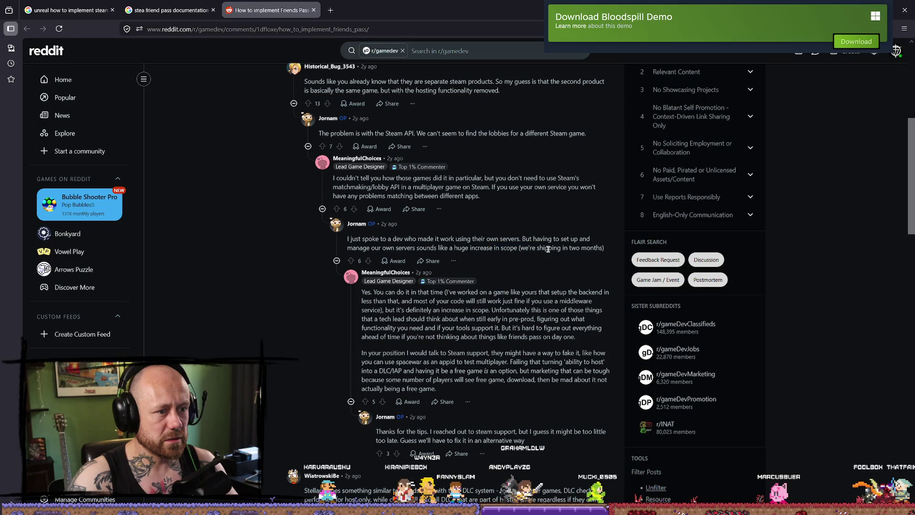
scroll(down, 3)
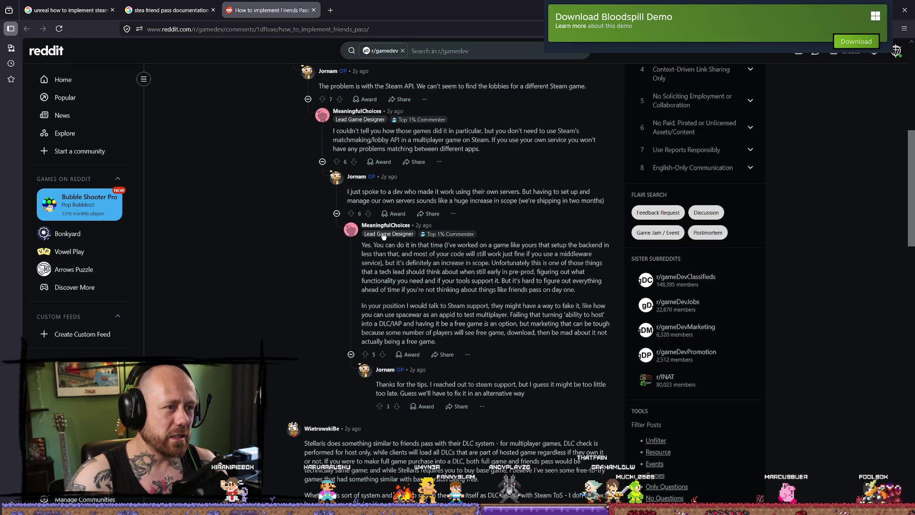
scroll(up, 3)
scroll(down, 3)
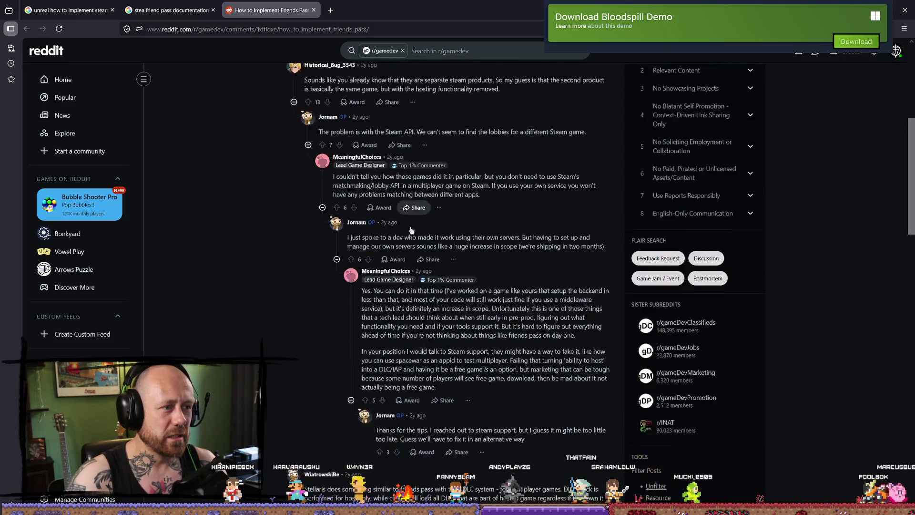
scroll(up, 3)
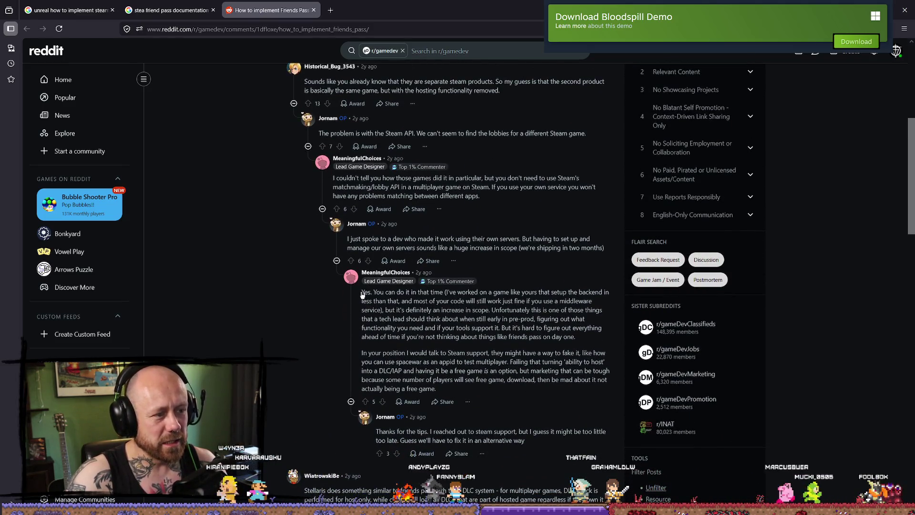
drag(365, 238, 426, 238)
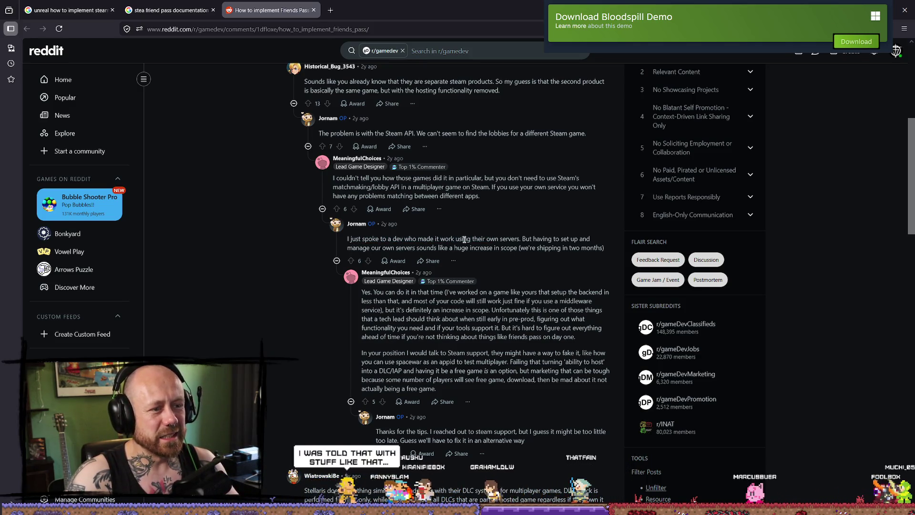
drag(382, 248, 484, 250)
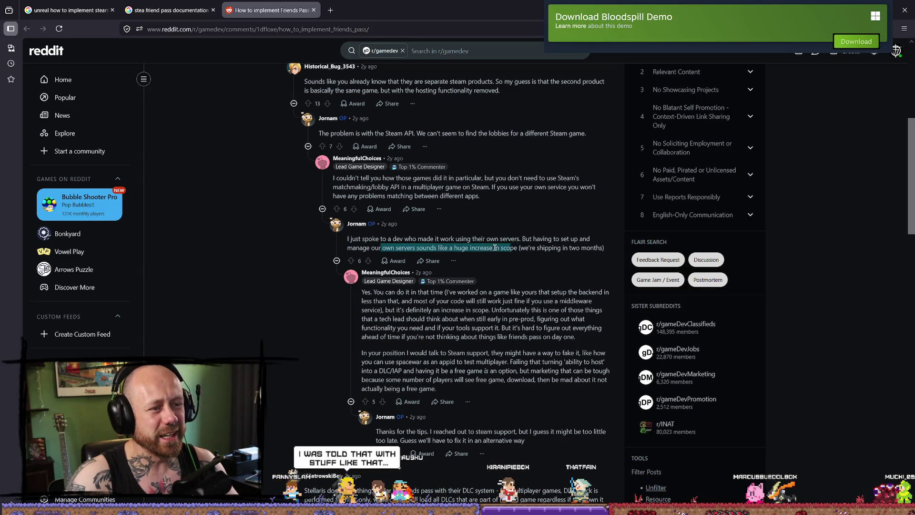
click(519, 248)
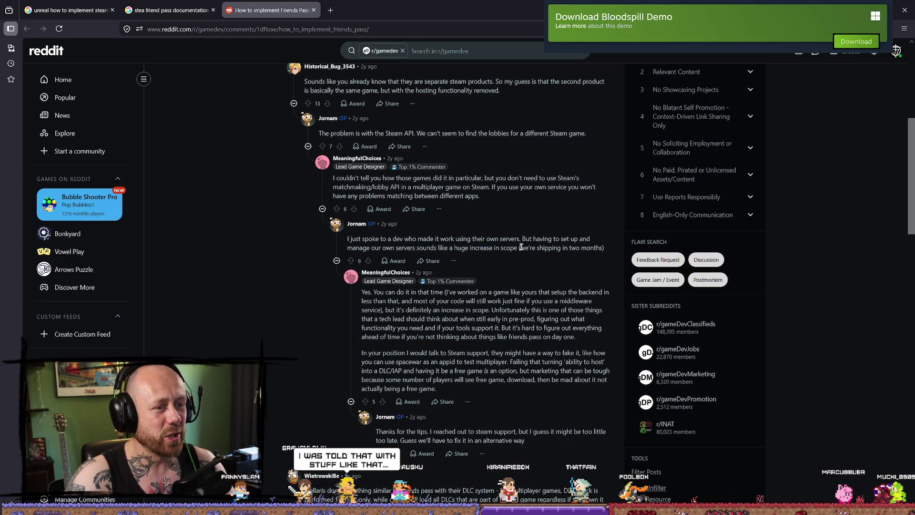
drag(505, 244, 522, 237)
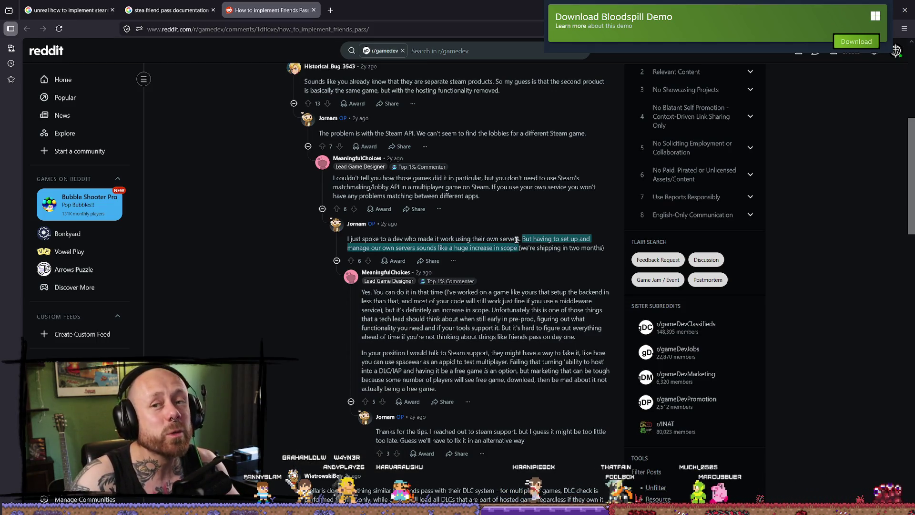
scroll(down, 3)
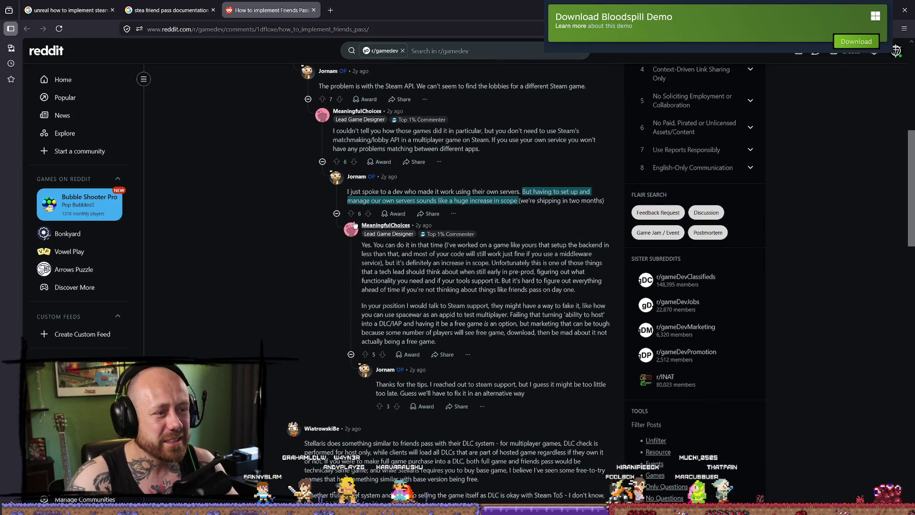
drag(363, 246, 378, 244)
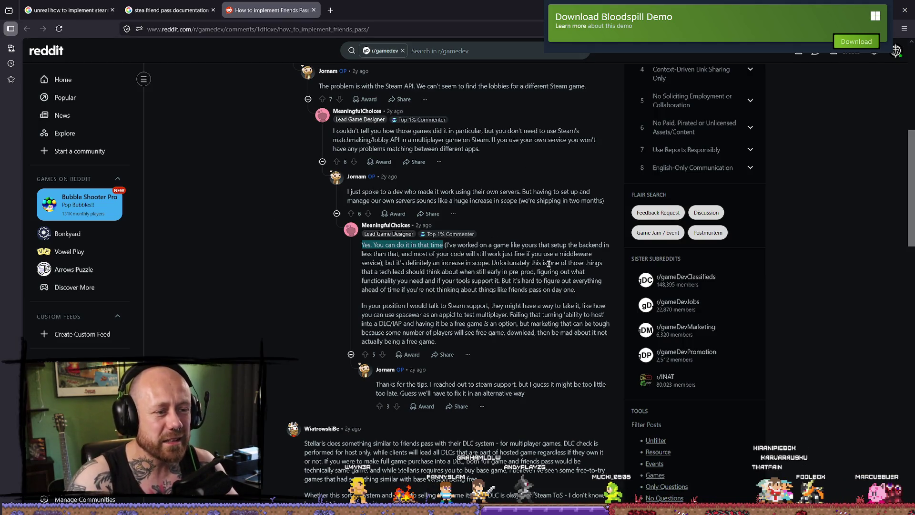
scroll(down, 3)
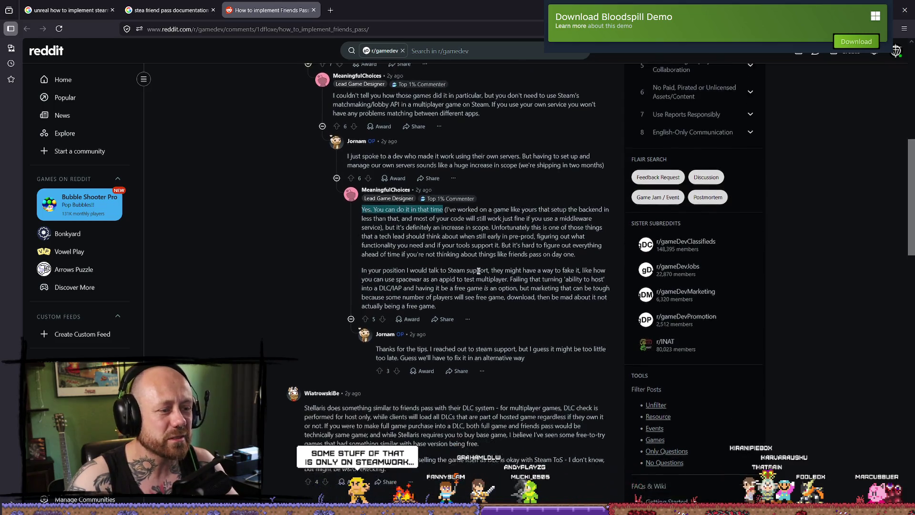
scroll(down, 3)
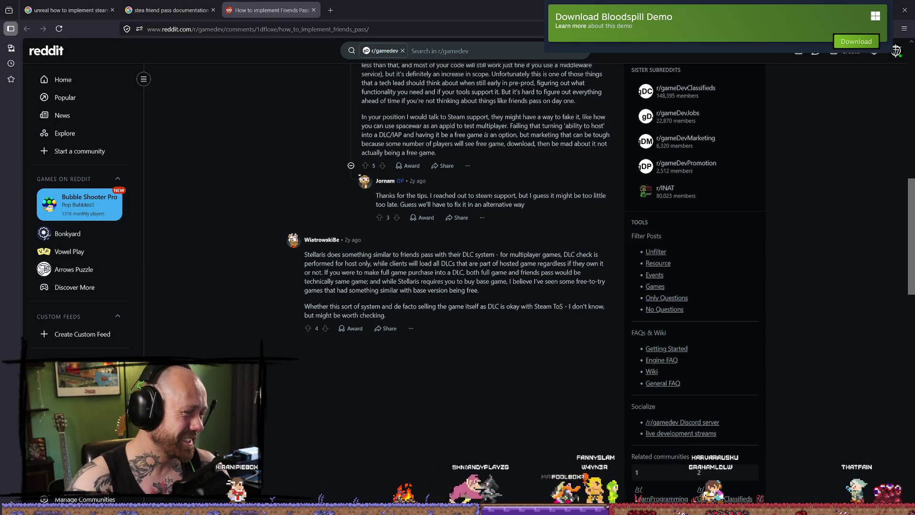
scroll(up, 3)
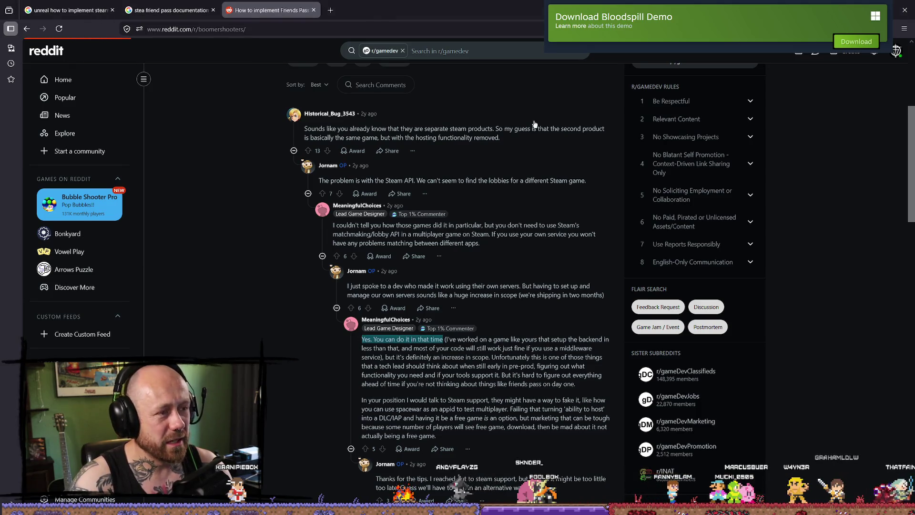
Go back to r/boomershooters and scroll through its feed.
key(alt+Left)
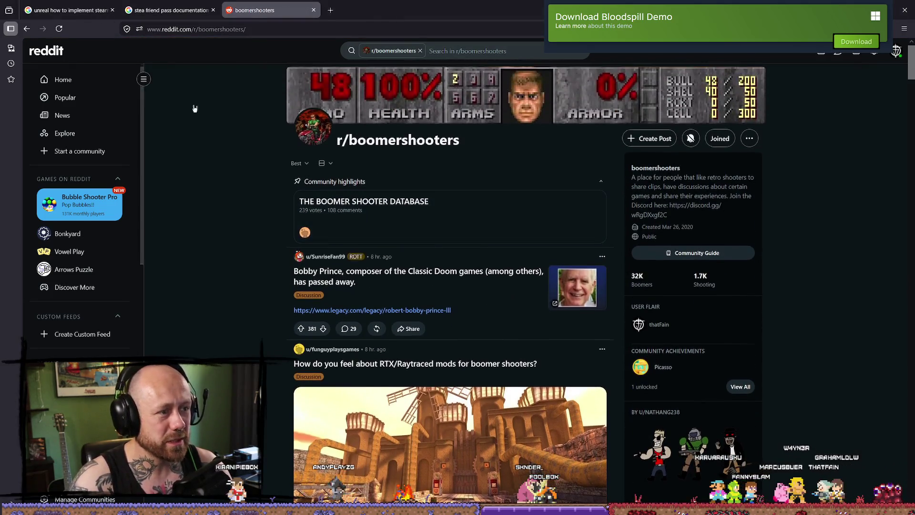
scroll(down, 3)
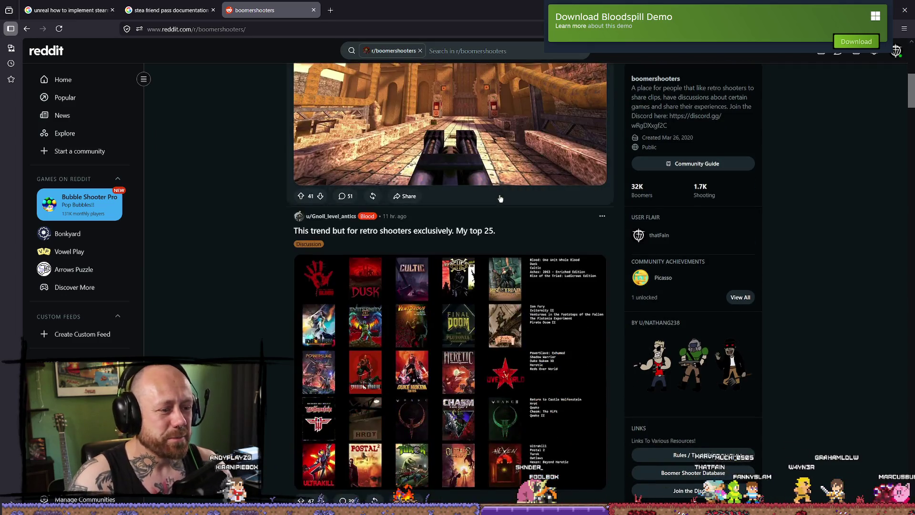
scroll(down, 3)
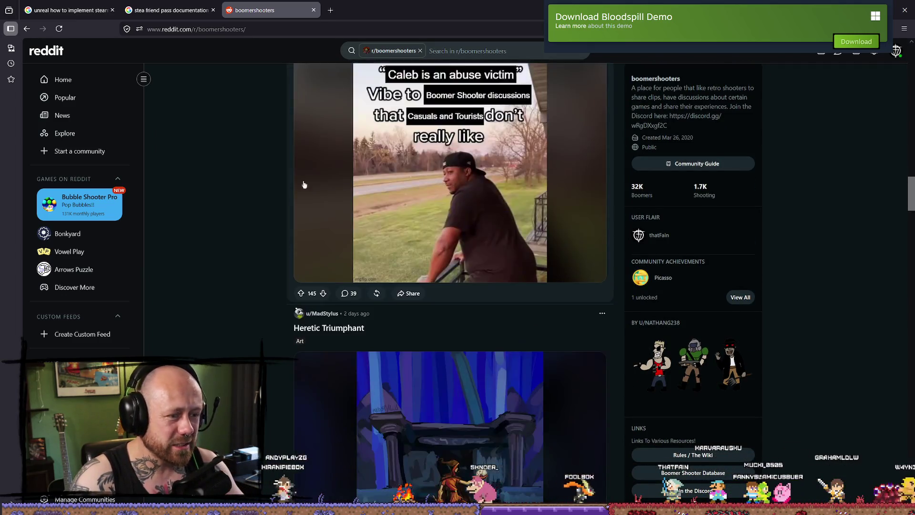
scroll(down, 3)
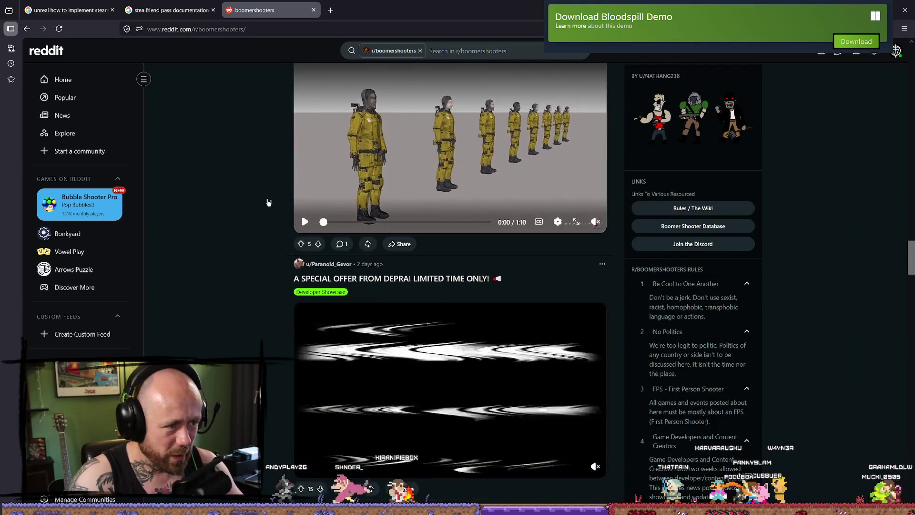
scroll(down, 3)
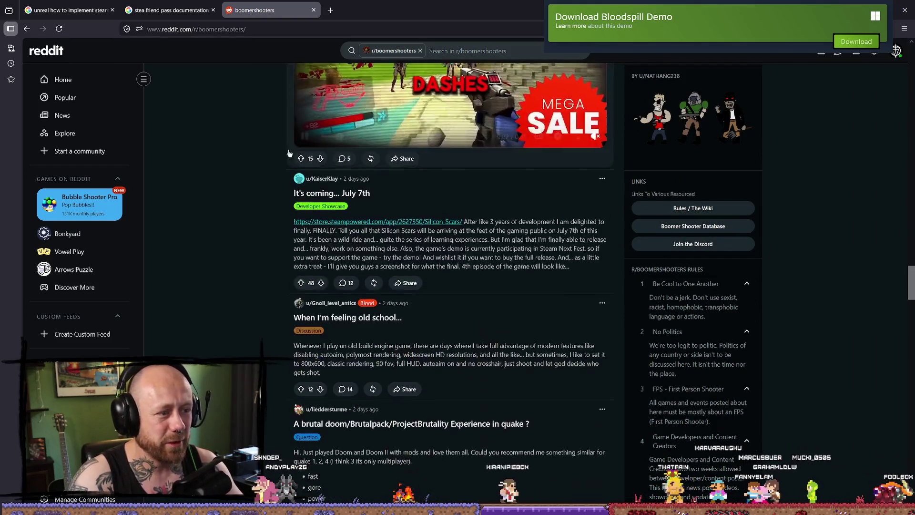
scroll(down, 3)
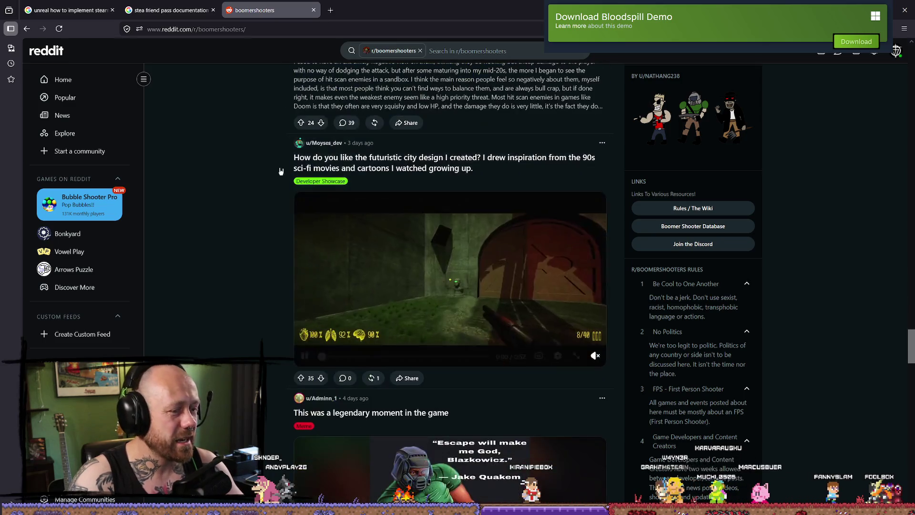
scroll(down, 3)
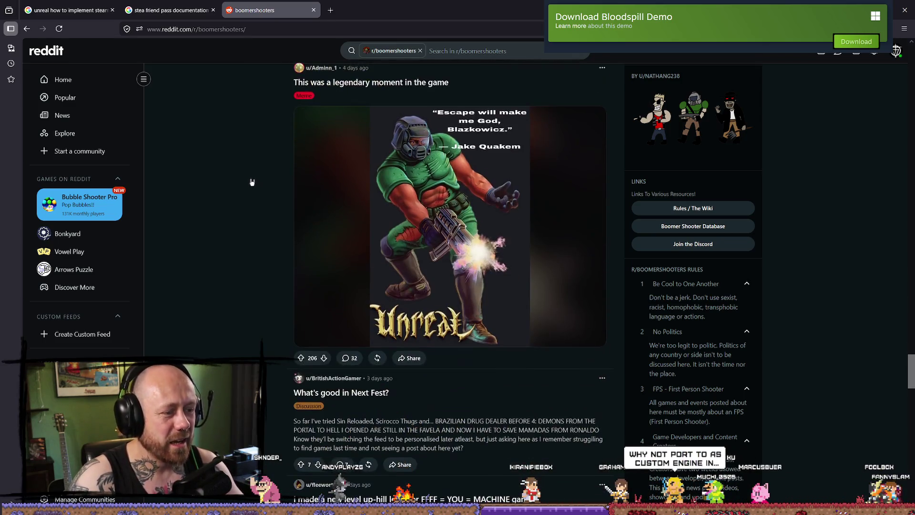
scroll(down, 3)
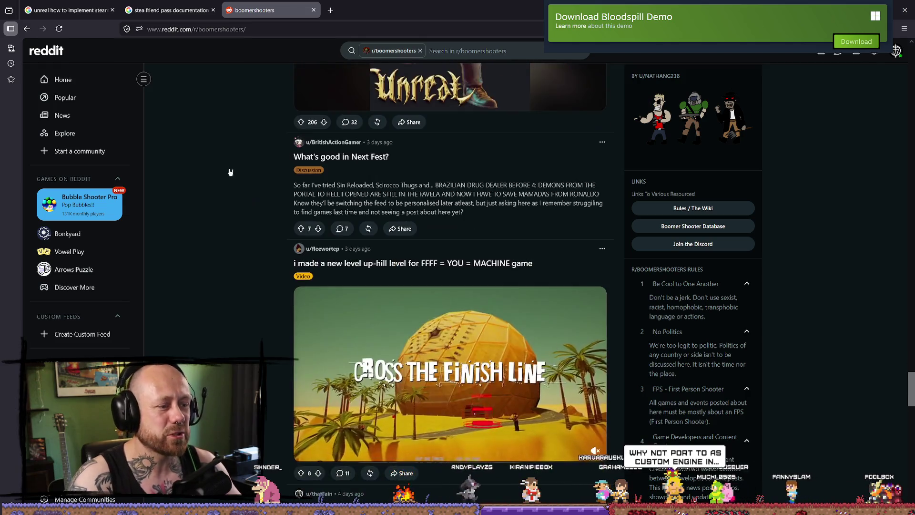
scroll(down, 3)
scroll(up, 3)
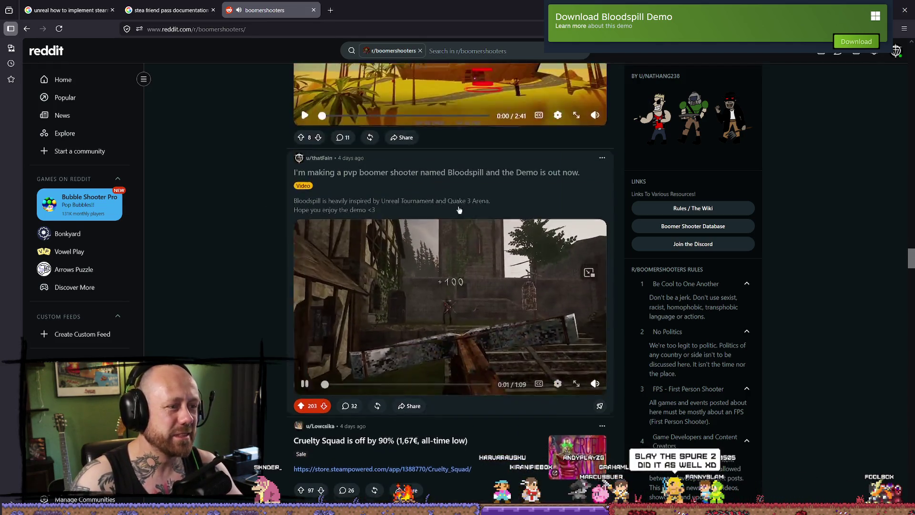
scroll(down, 3)
scroll(up, 3)
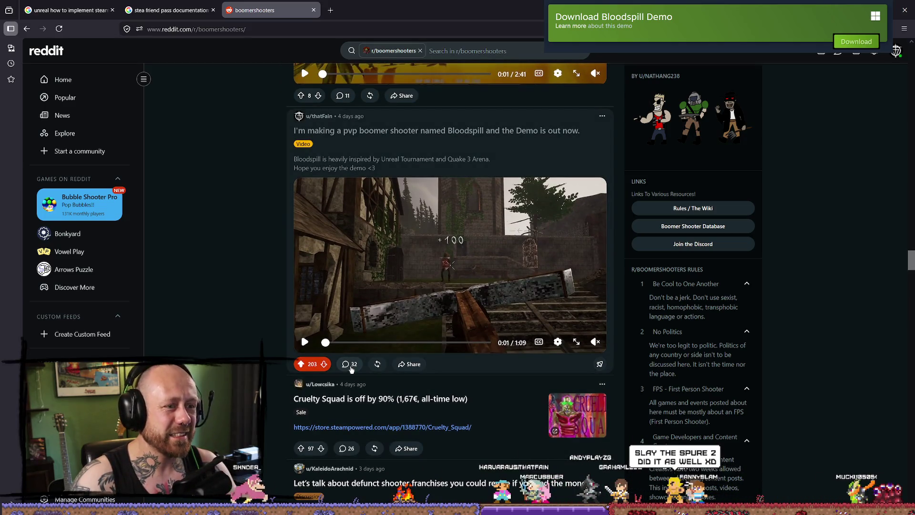
Read through the Bloodspill demo post's comments, then return to the Reddit Home feed.
click(350, 368)
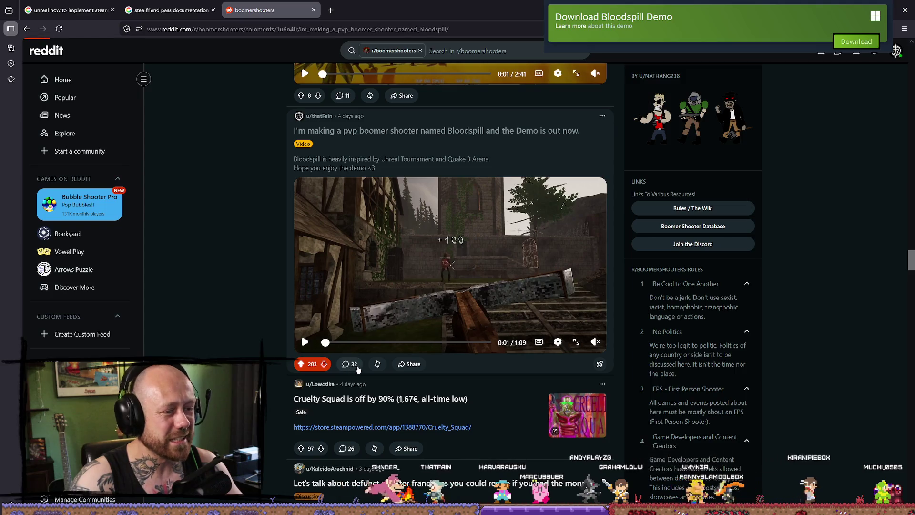
scroll(down, 3)
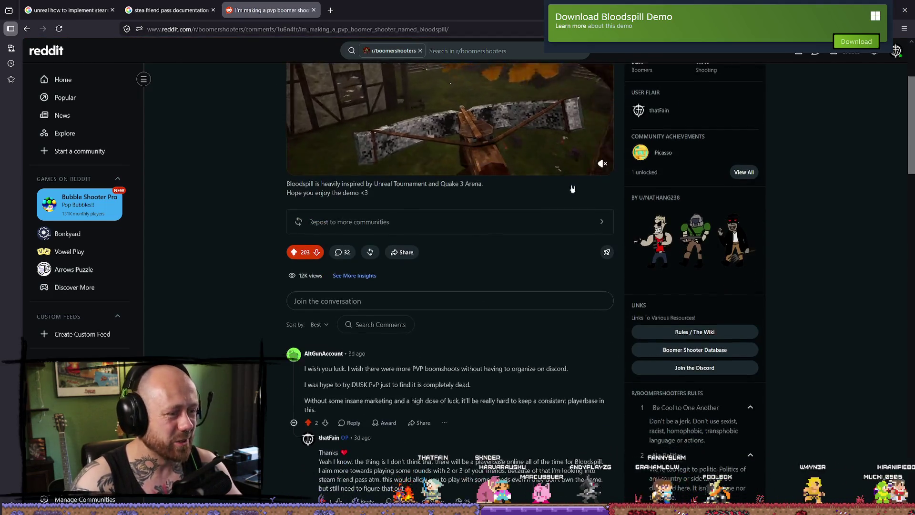
scroll(up, 3)
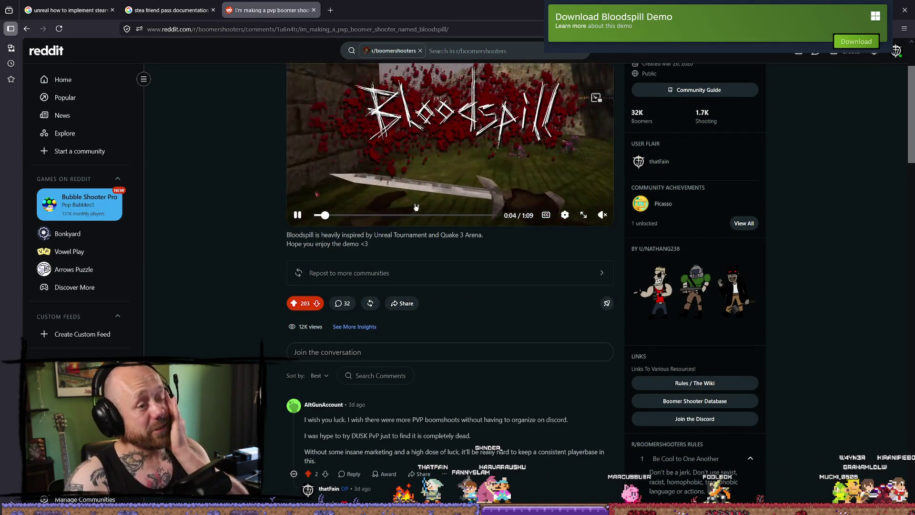
scroll(down, 3)
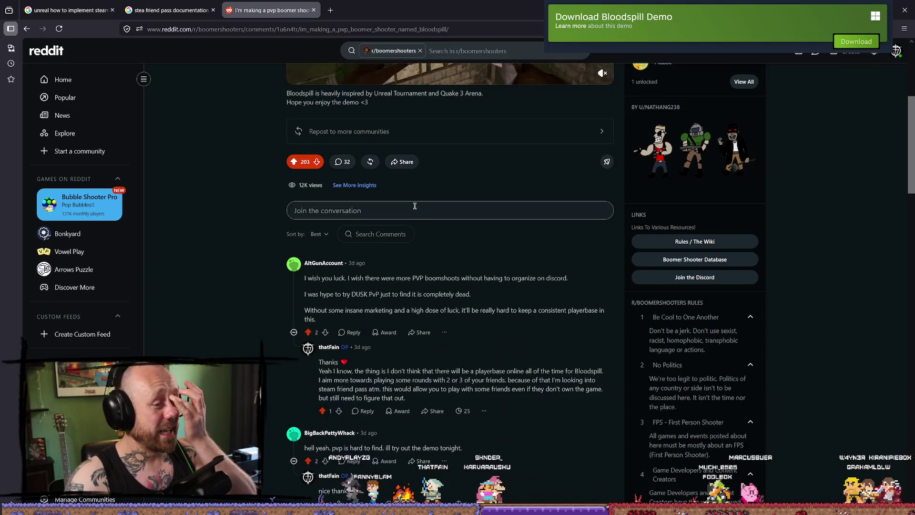
scroll(down, 3)
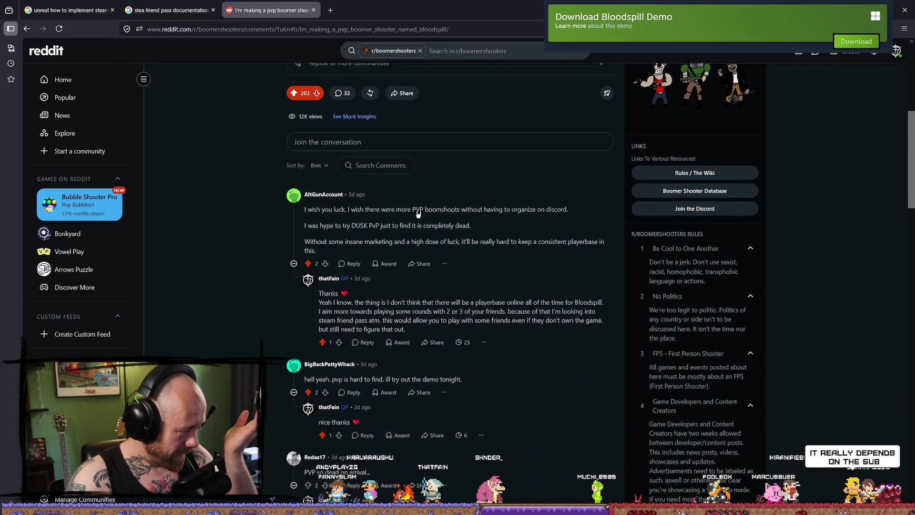
scroll(down, 3)
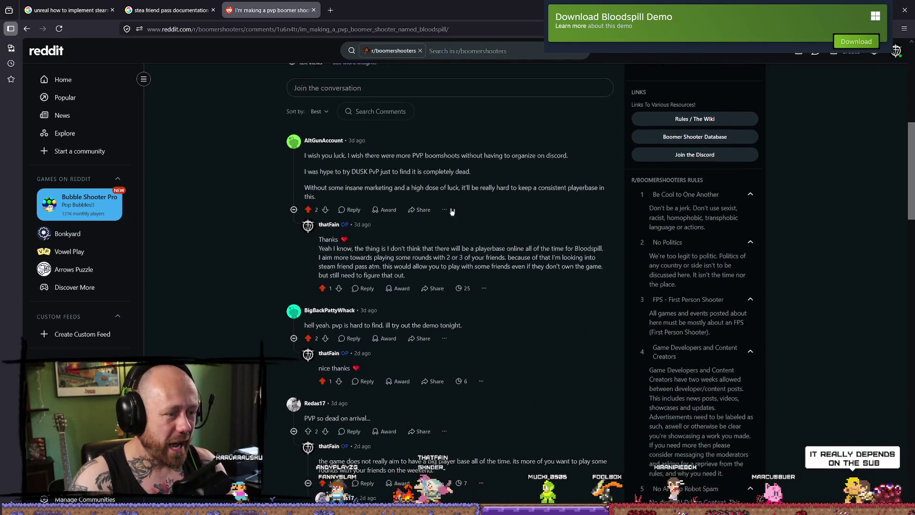
scroll(up, 3)
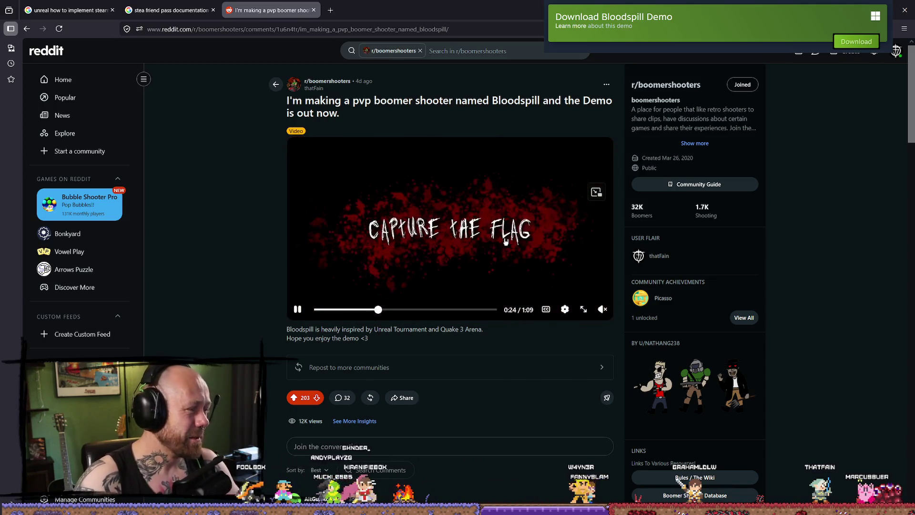
scroll(down, 3)
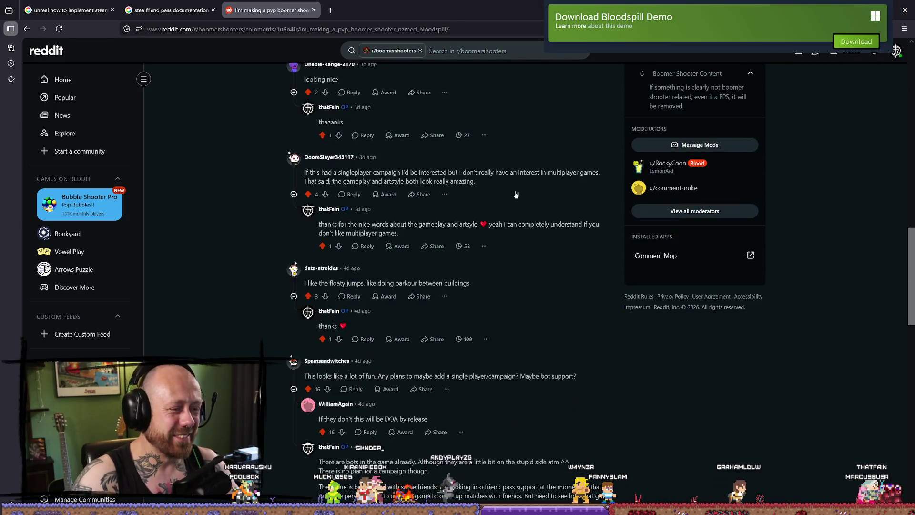
scroll(down, 3)
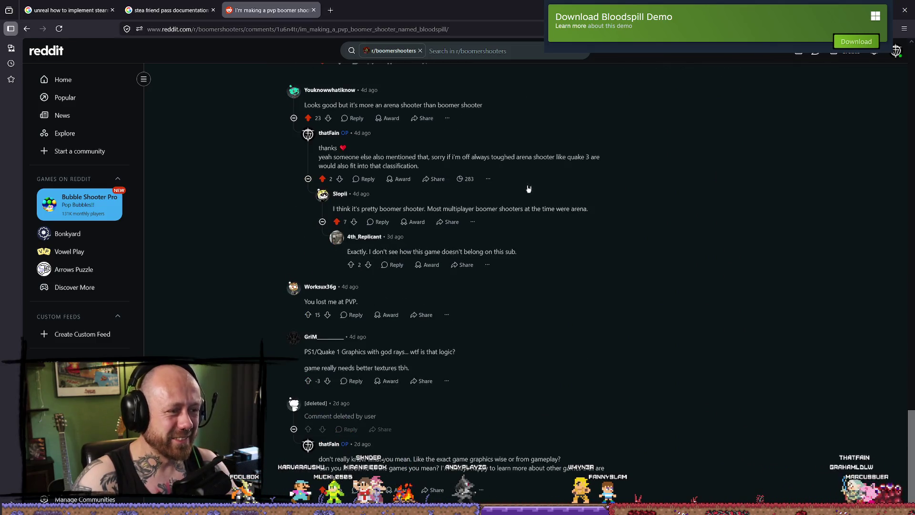
scroll(up, 3)
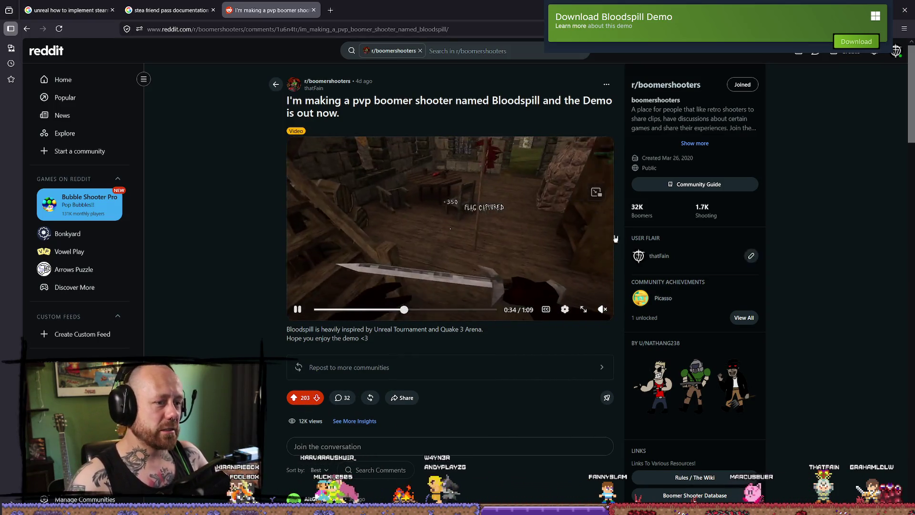
scroll(down, 3)
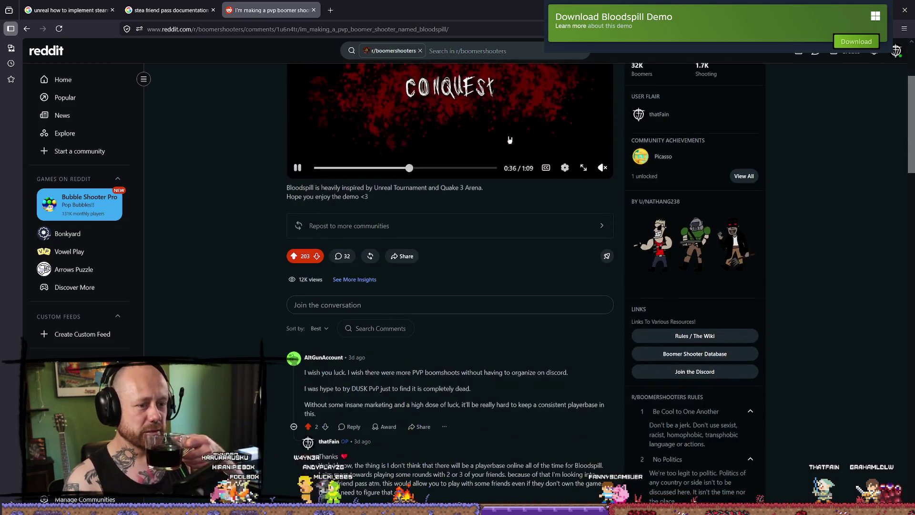
scroll(up, 3)
click(95, 79)
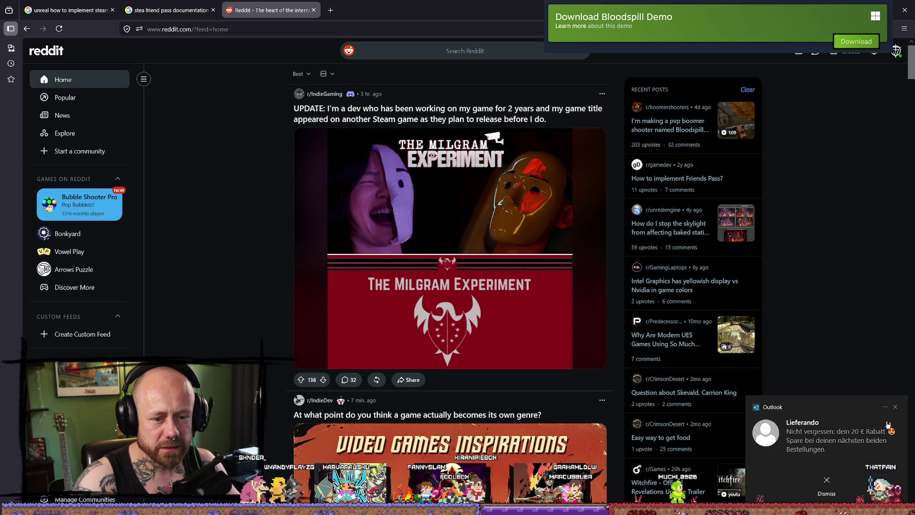
Dismiss the email notification and reload the Reddit Home feed.
click(895, 406)
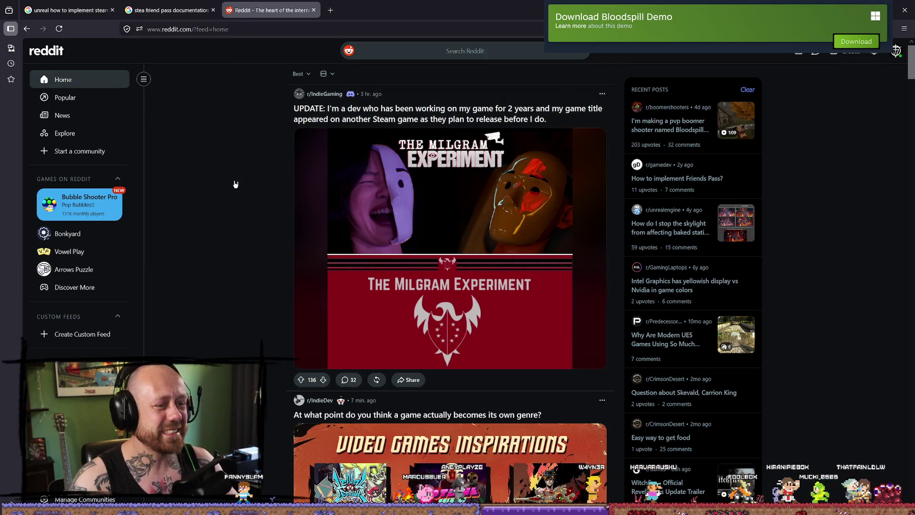
scroll(down, 3)
scroll(down, 3)
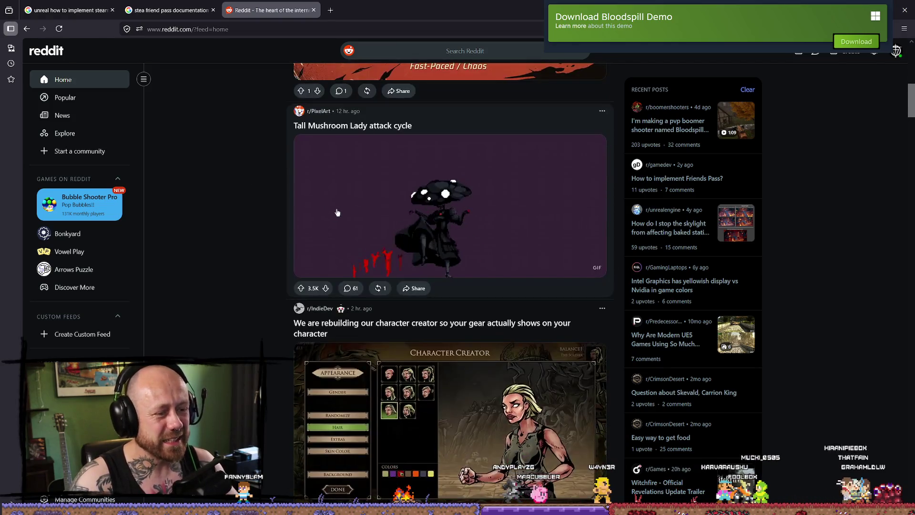
scroll(down, 3)
scroll(up, 3)
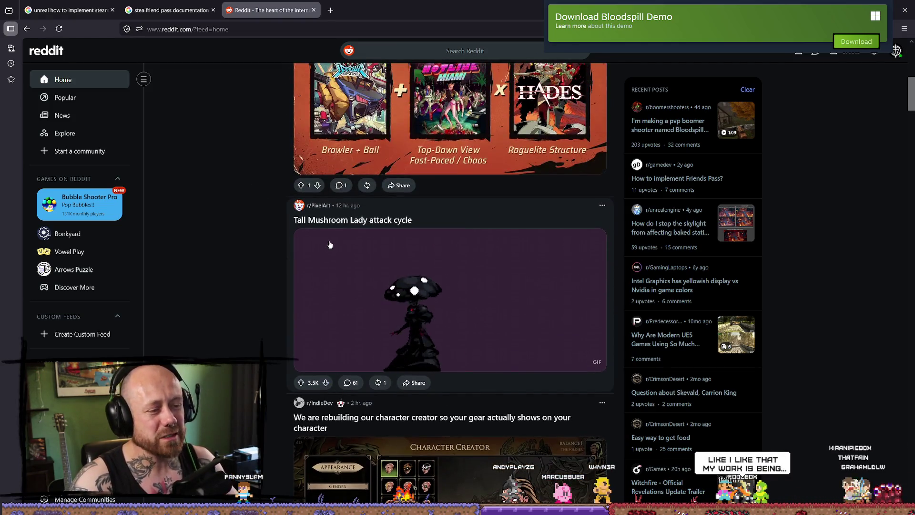
scroll(up, 3)
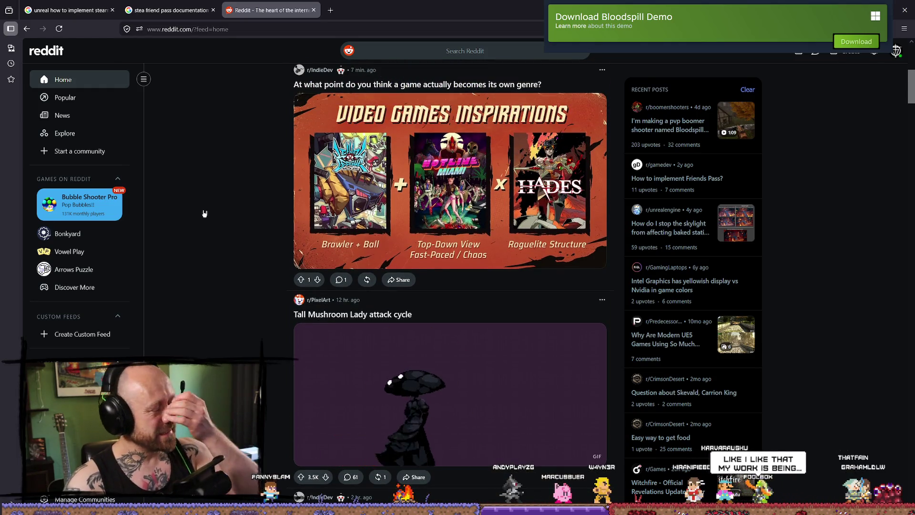
right_click(202, 193)
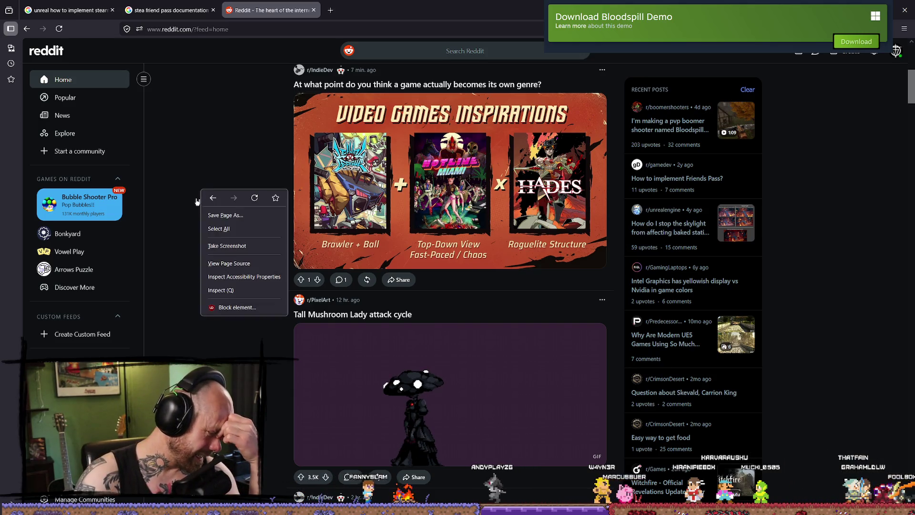
click(222, 147)
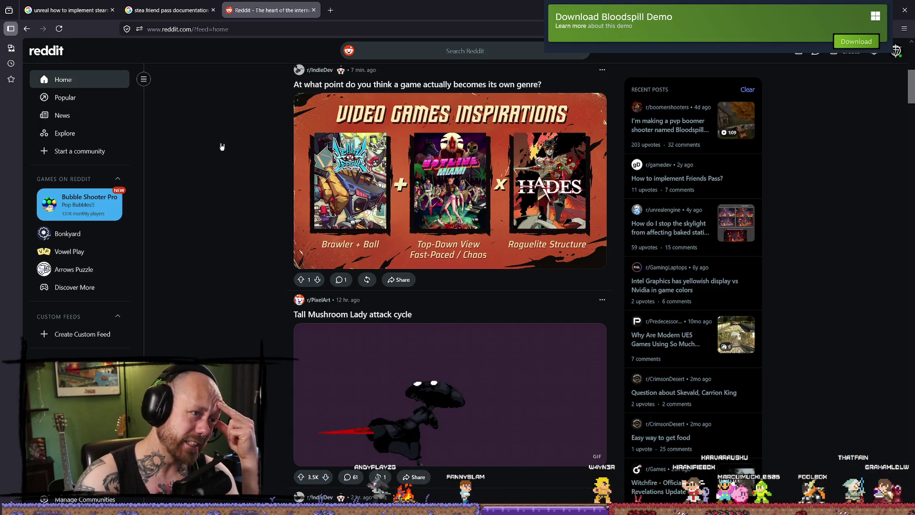
click(116, 81)
click(185, 4)
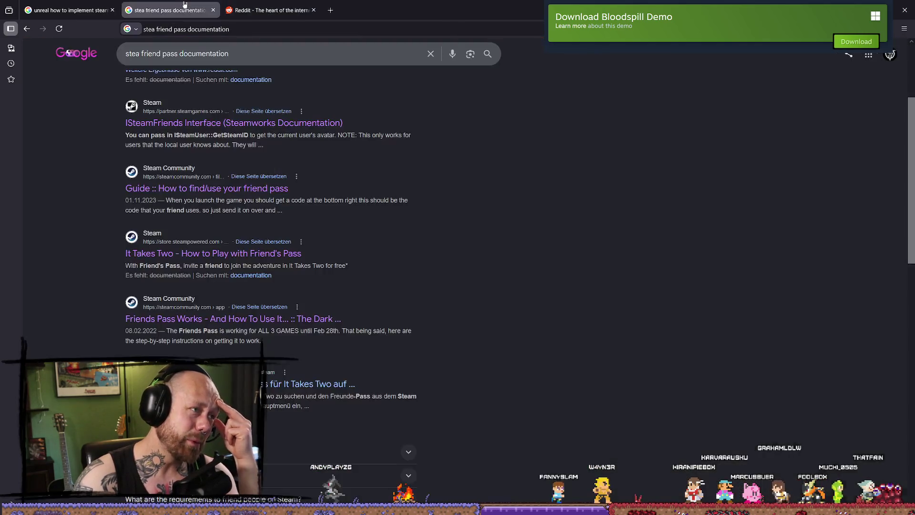
click(267, 9)
View the Mr. Kim GIF full screen, close the Reddit tab and return to Unreal.
scroll(up, 3)
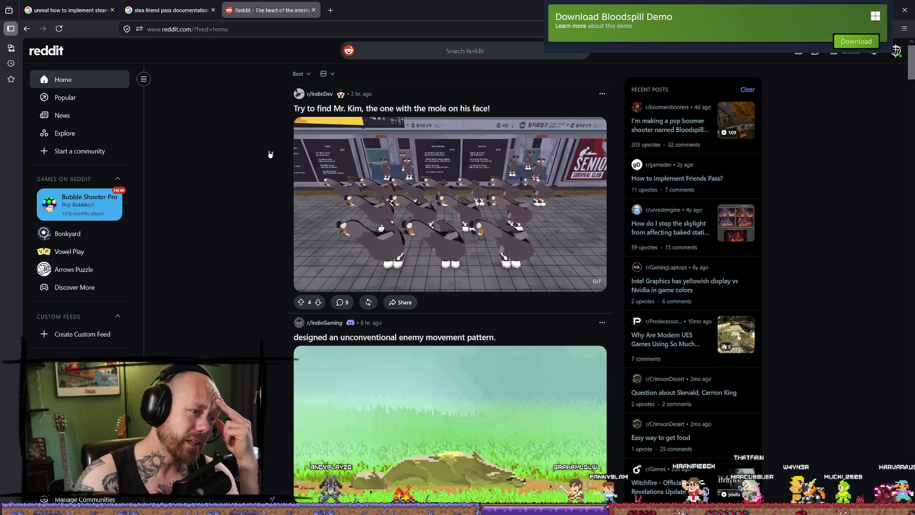
scroll(down, 3)
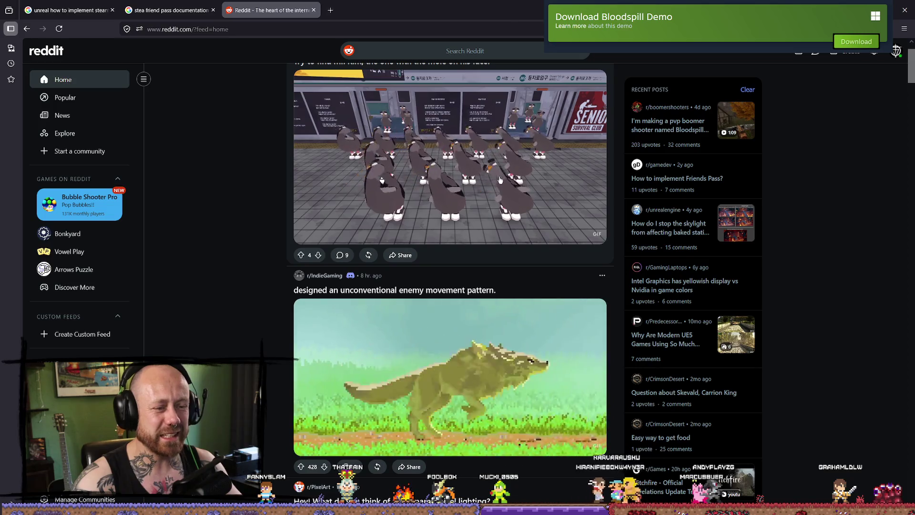
scroll(down, 3)
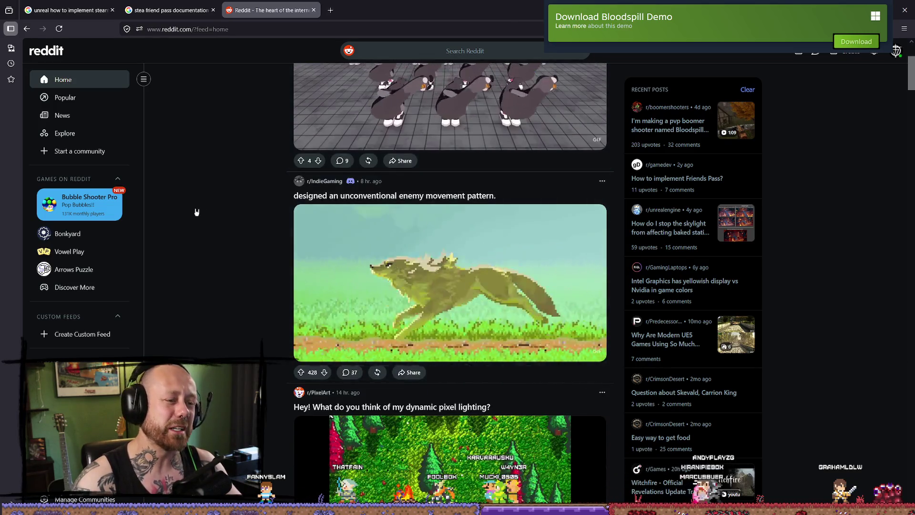
scroll(down, 3)
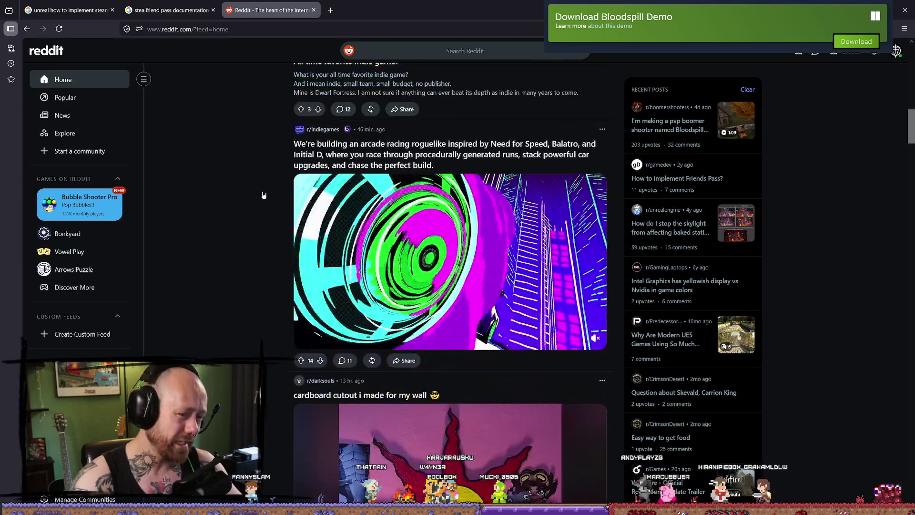
scroll(down, 3)
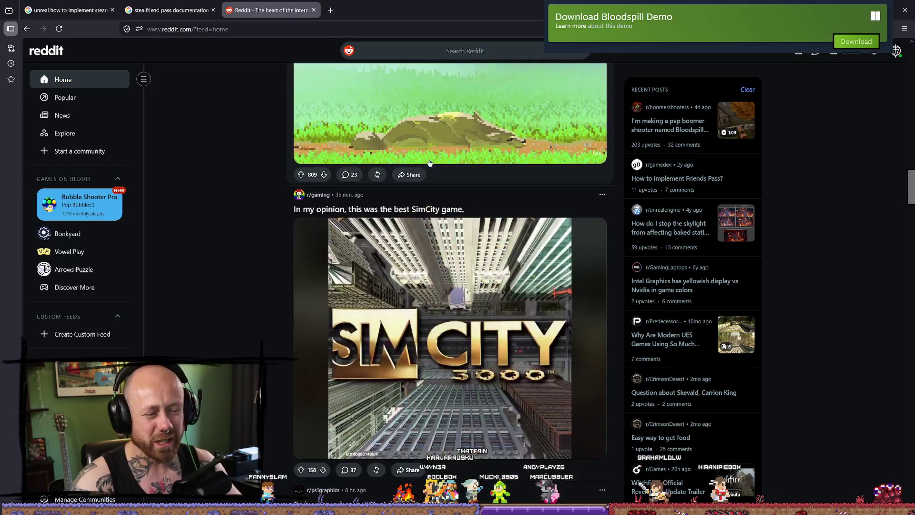
scroll(down, 3)
scroll(up, 3)
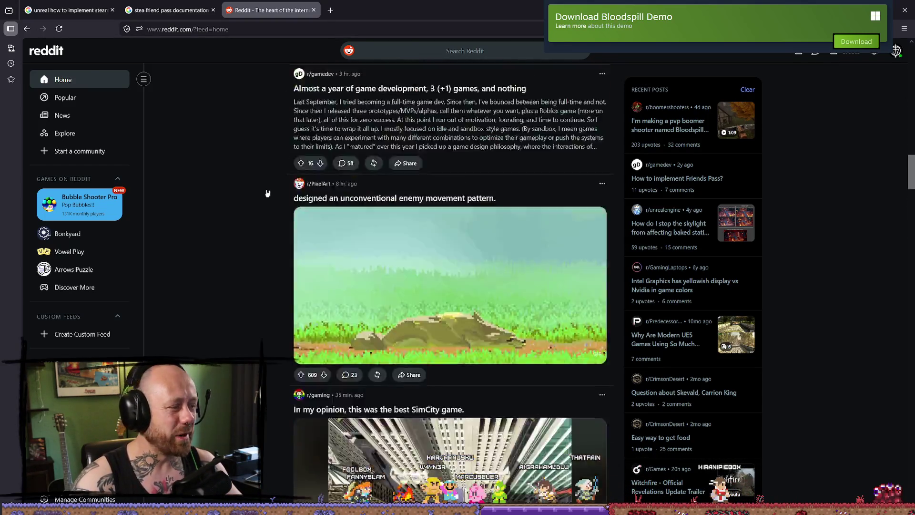
scroll(up, 3)
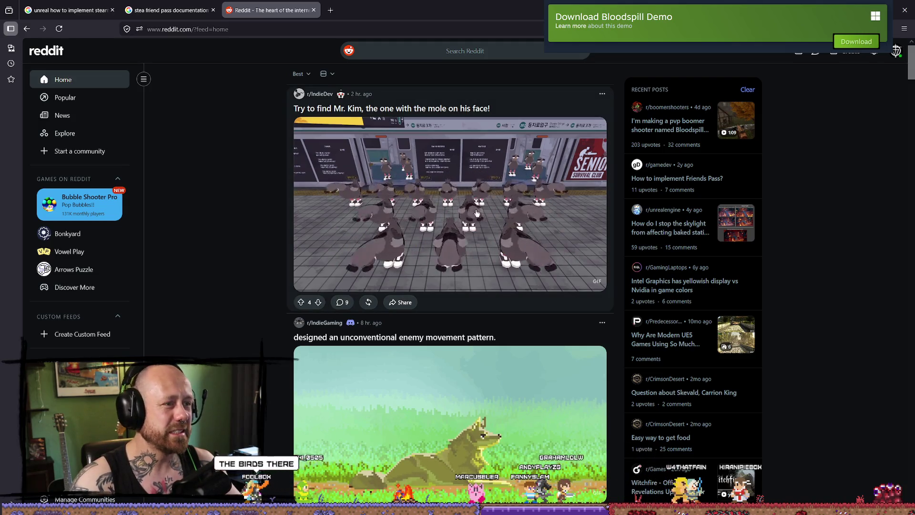
click(505, 232)
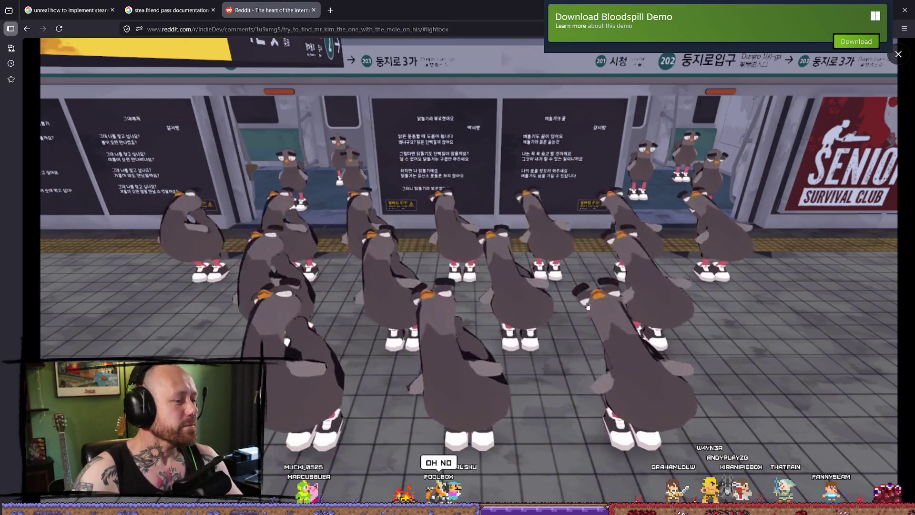
key(ctrl+w)
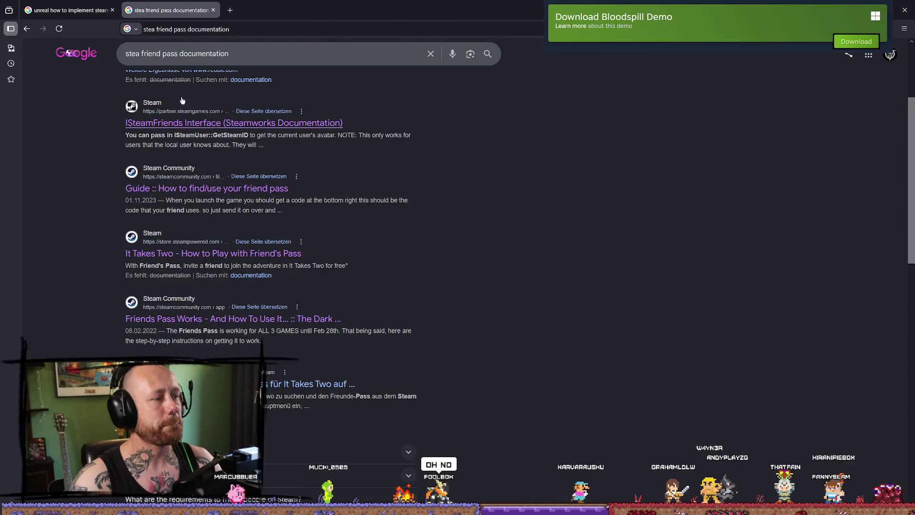
key(alt+Tab)
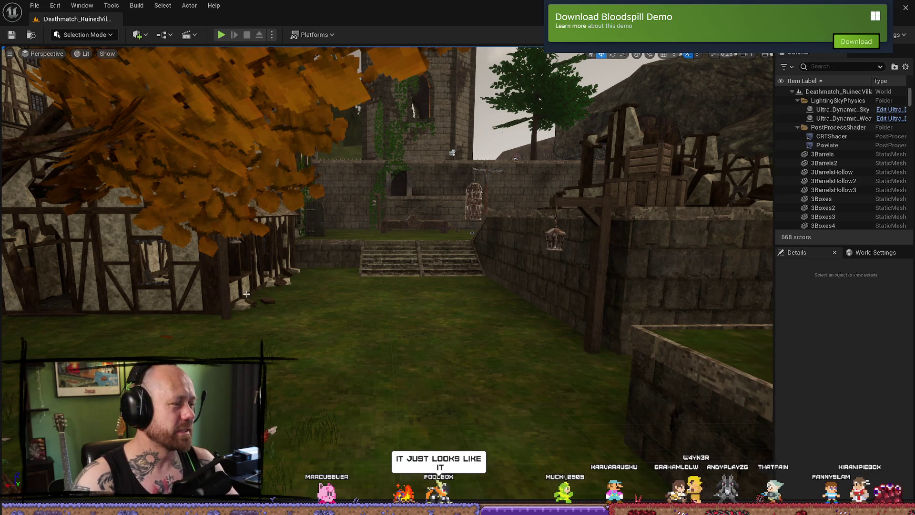
Save the SocialMedia project in DaVinci Resolve, quit Resolve, and bring up the Discord thread.
key(alt+Tab)
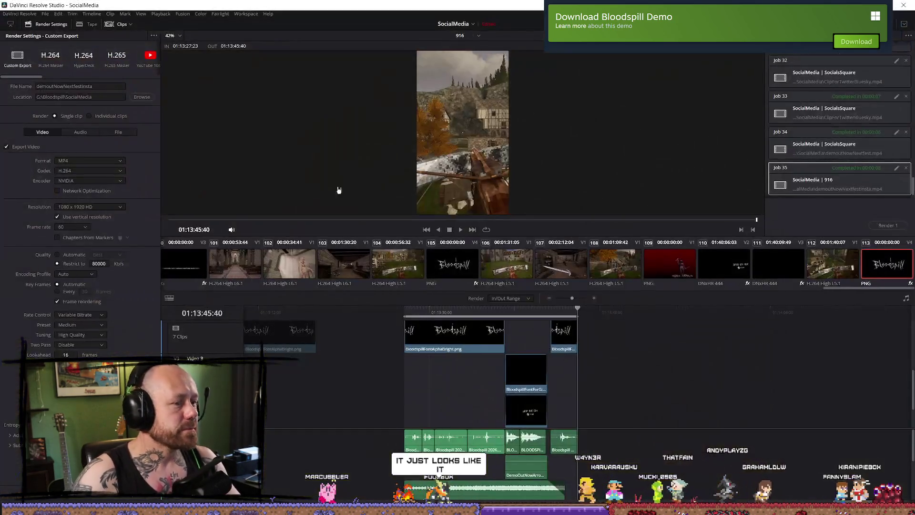
click(45, 13)
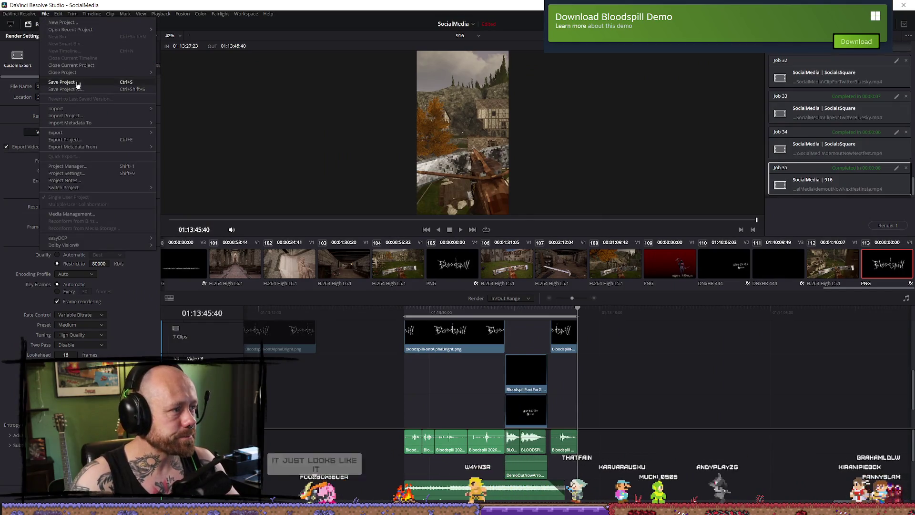
click(62, 82)
click(904, 6)
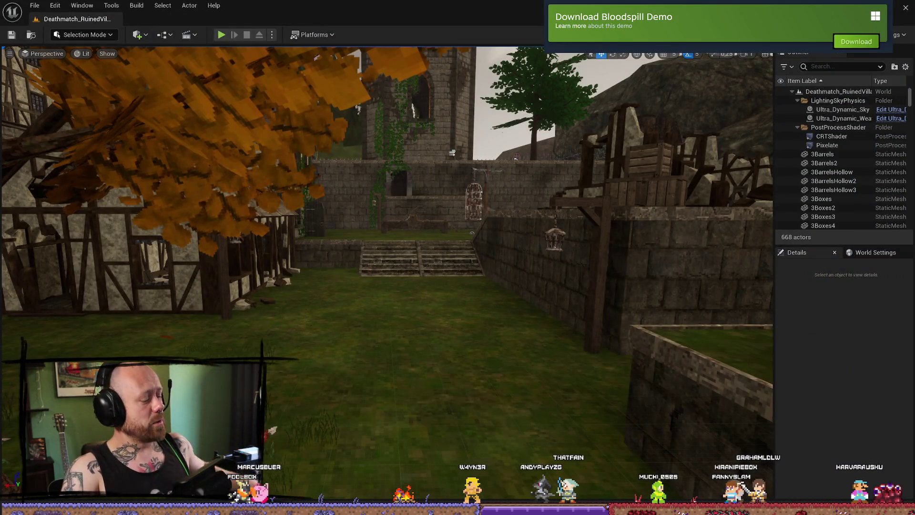
key(super+d)
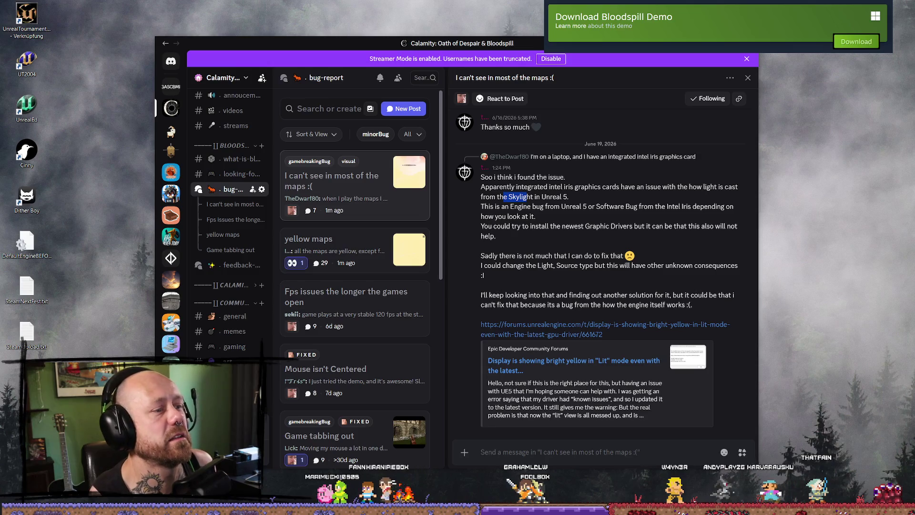
Select the Cube in the Unreal level, then check the yellow Lit view forum thread.
key(alt+Tab)
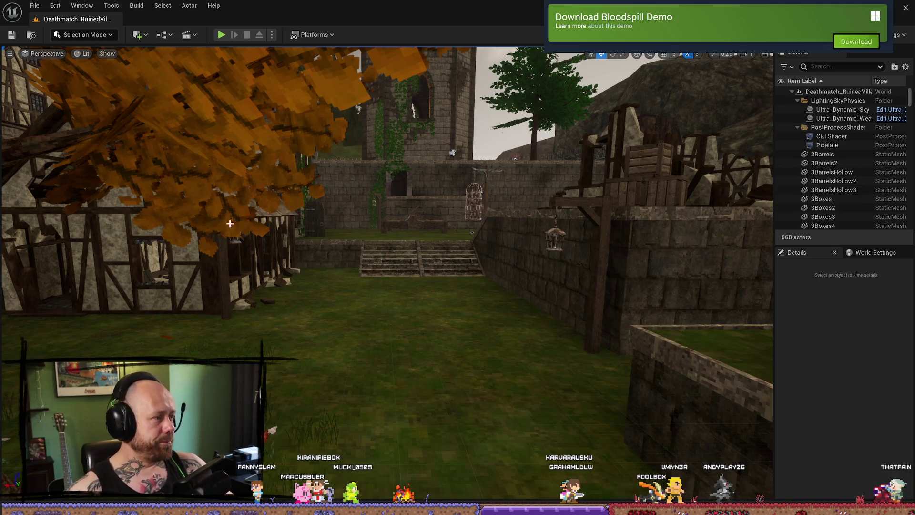
right_click(376, 289)
key(Escape)
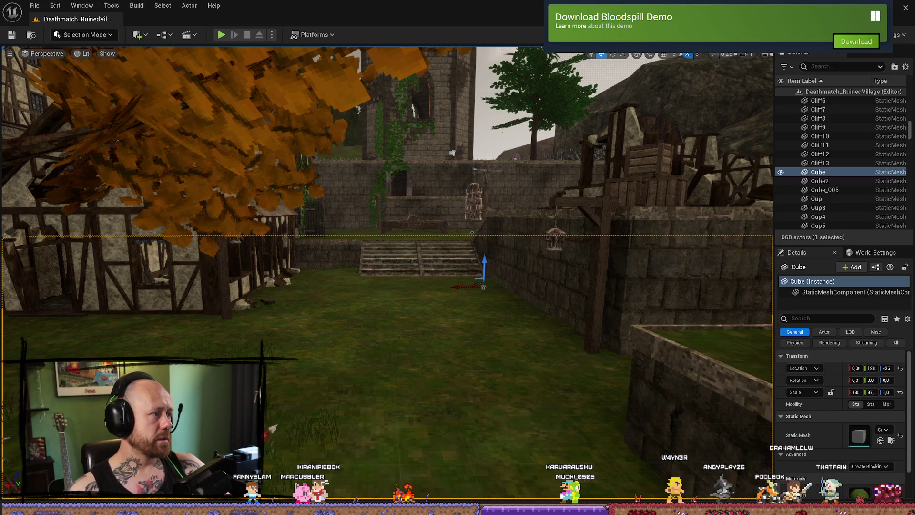
key(alt+Tab)
scroll(down, 3)
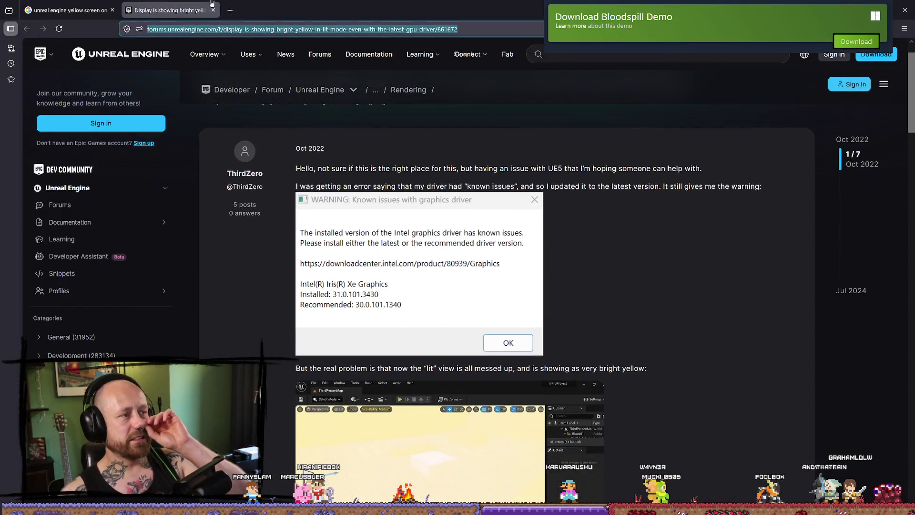
Cycle through Unreal and the Instagram profile, ending on the Google friend pass results.
click(72, 10)
key(alt+Tab)
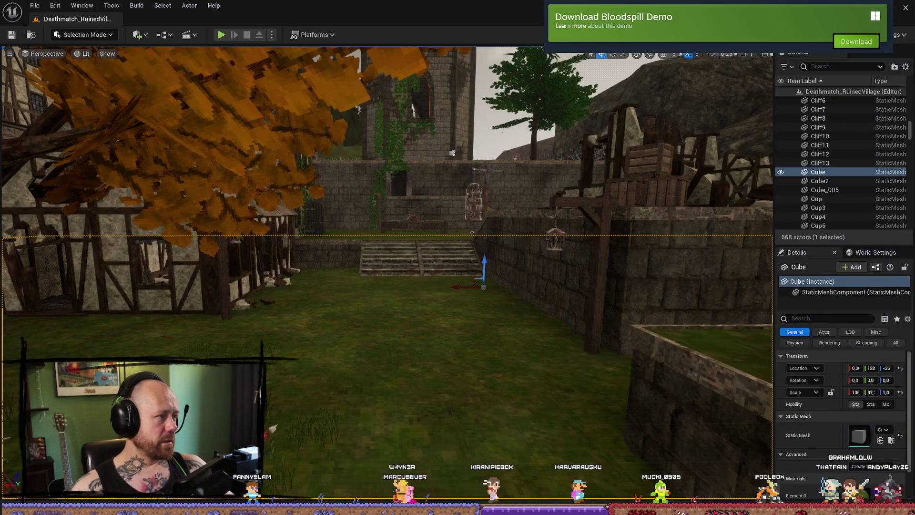
key(alt+Tab)
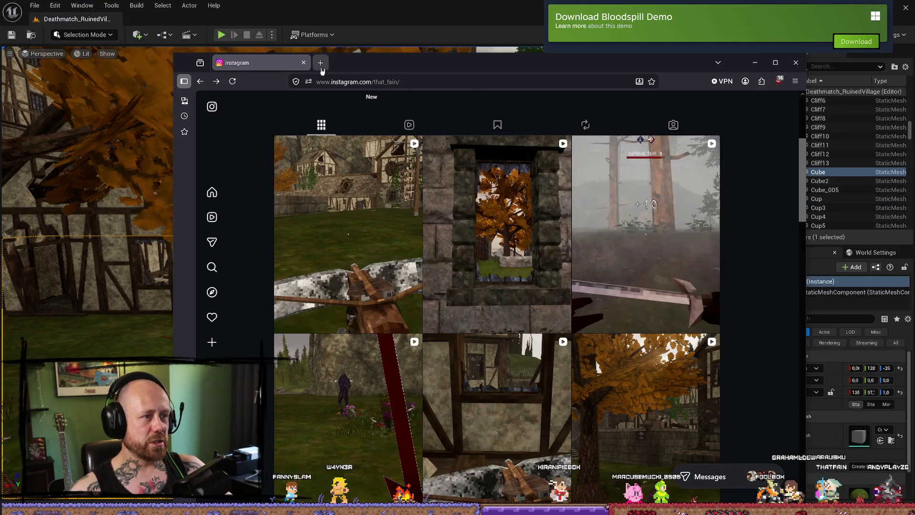
key(alt+Tab)
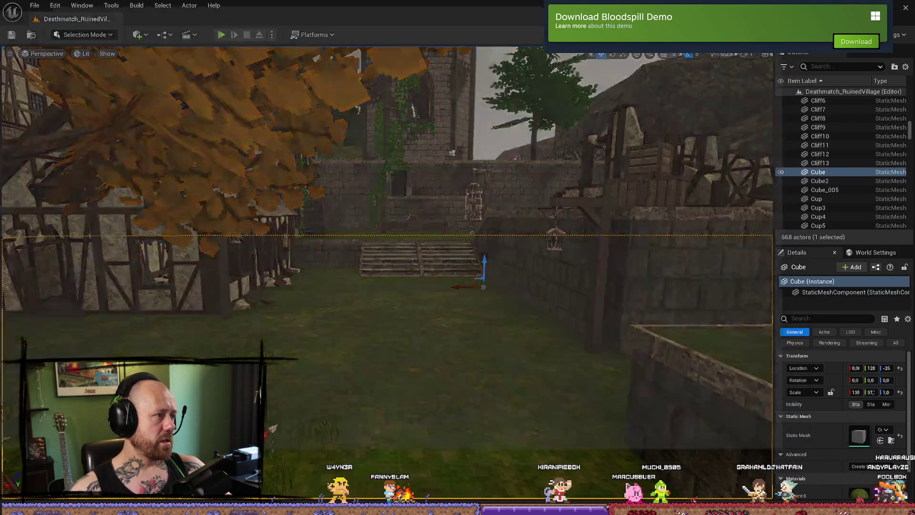
key(alt+Tab)
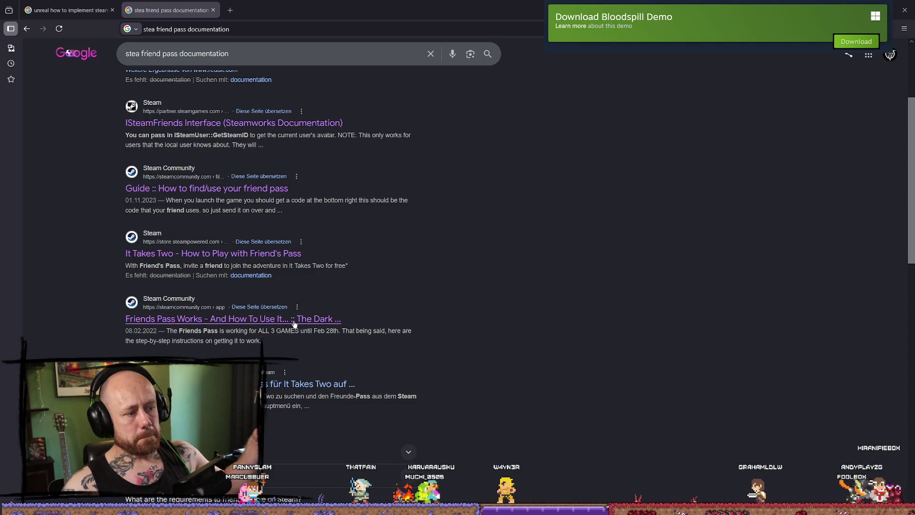
click(307, 317)
scroll(down, 3)
scroll(up, 3)
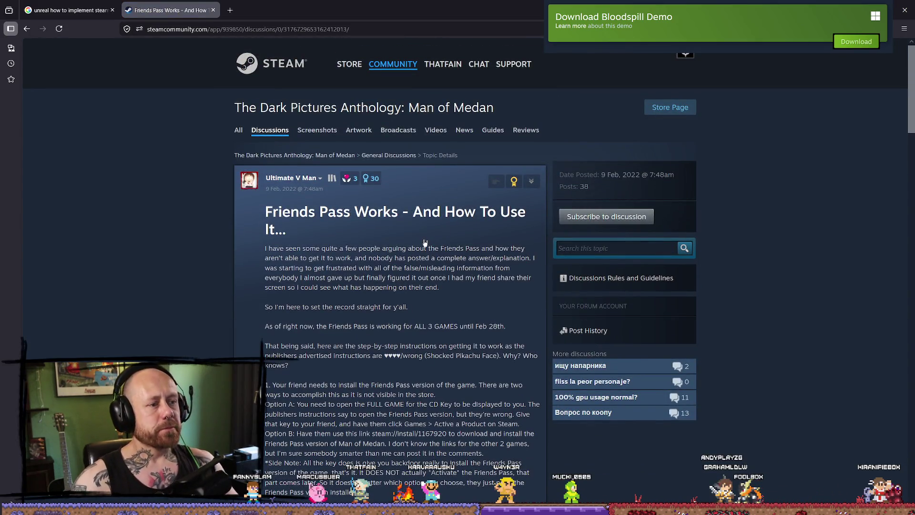
scroll(down, 3)
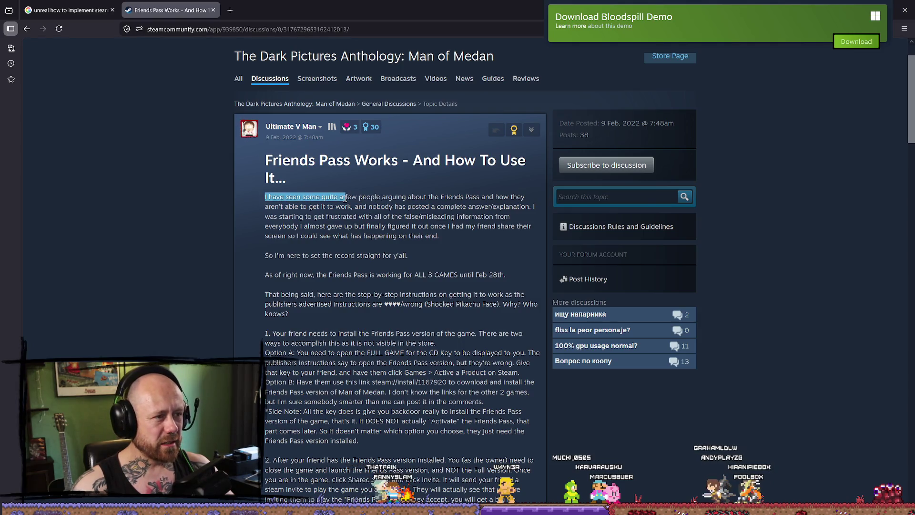
click(386, 193)
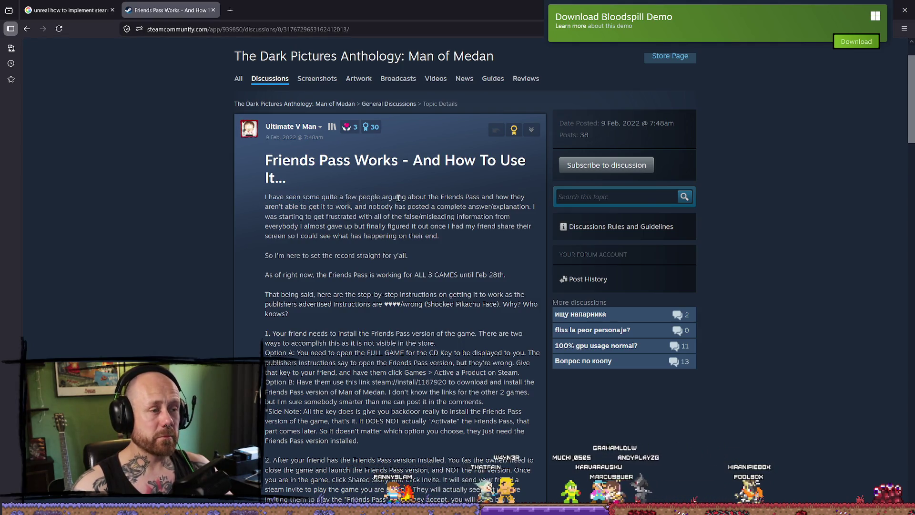
scroll(down, 3)
scroll(up, 3)
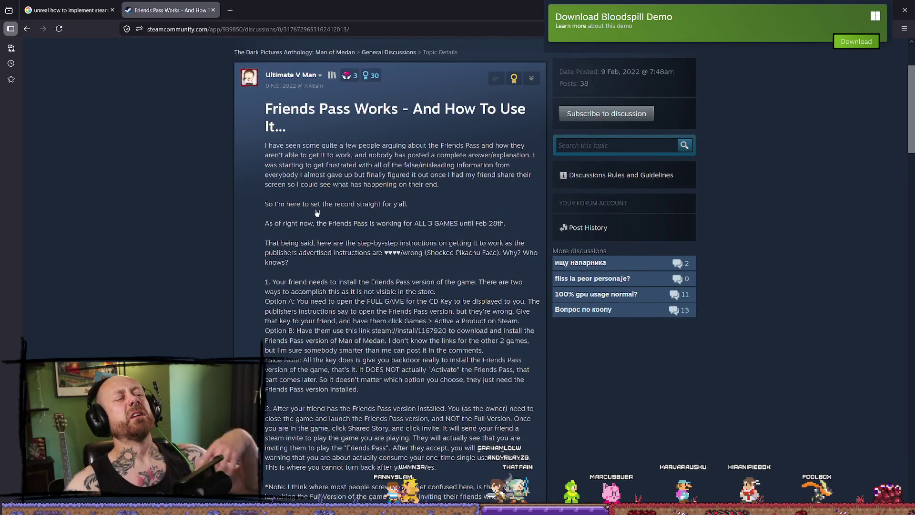
scroll(up, 3)
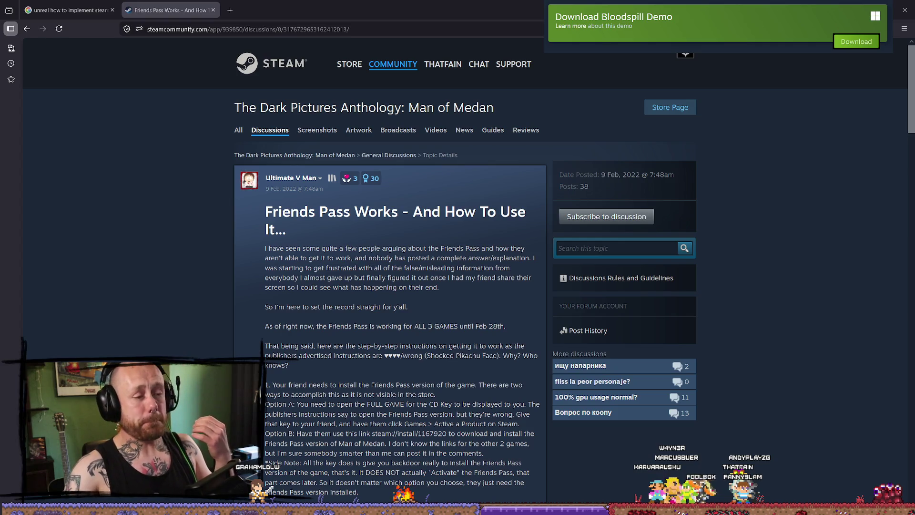
scroll(down, 3)
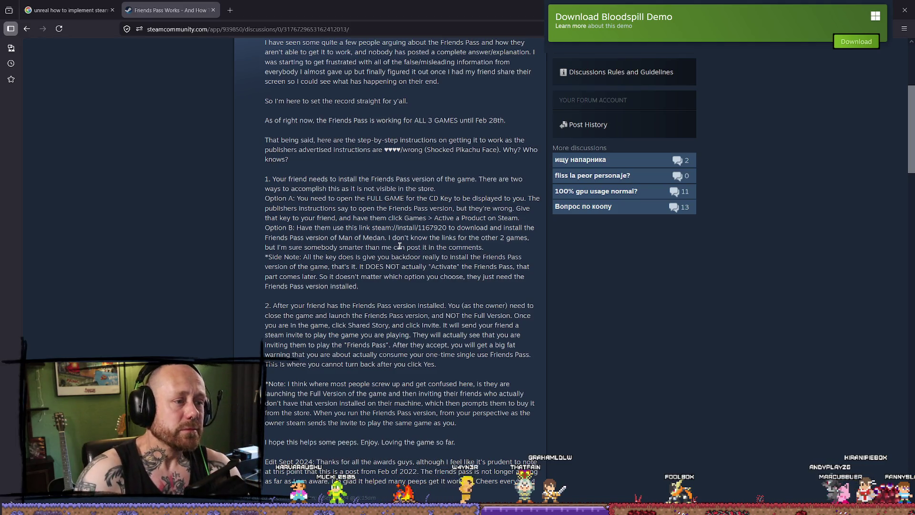
scroll(down, 3)
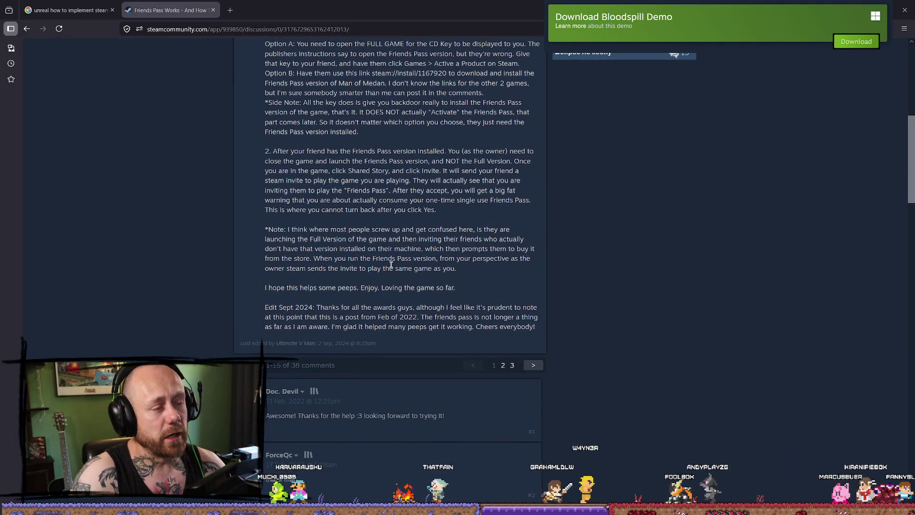
scroll(up, 3)
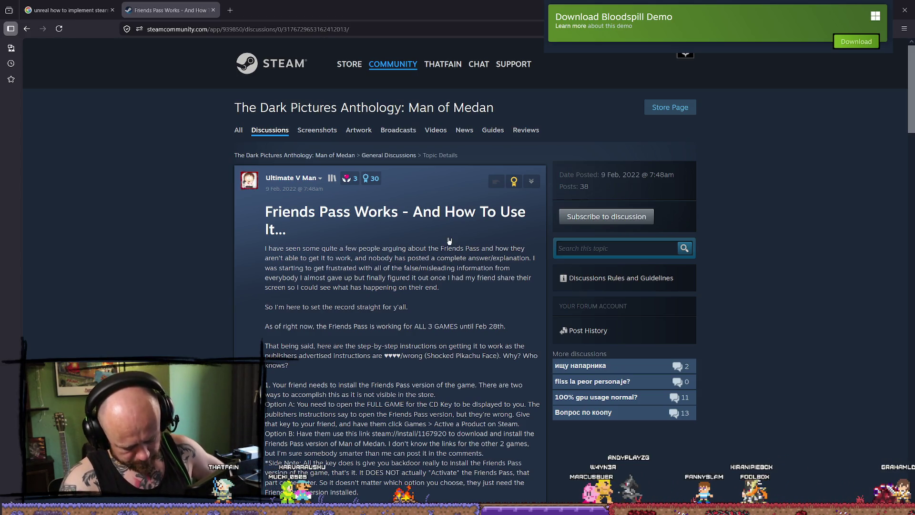
key(alt+Left)
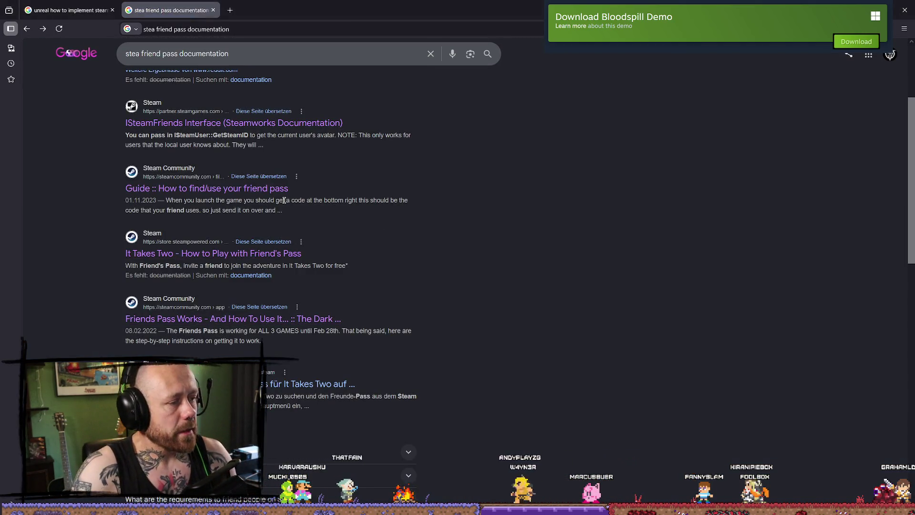
Scroll the friend pass results down to the Videos section.
scroll(down, 3)
scroll(down, 3)
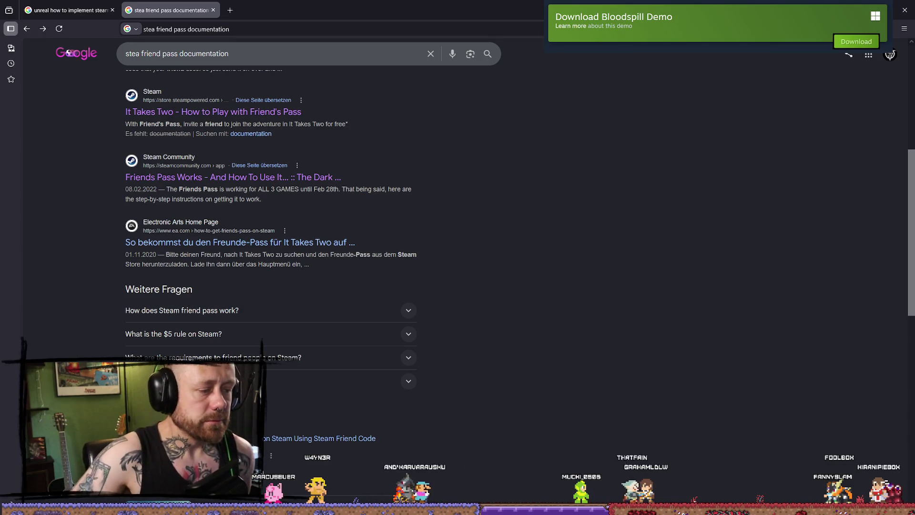
scroll(down, 3)
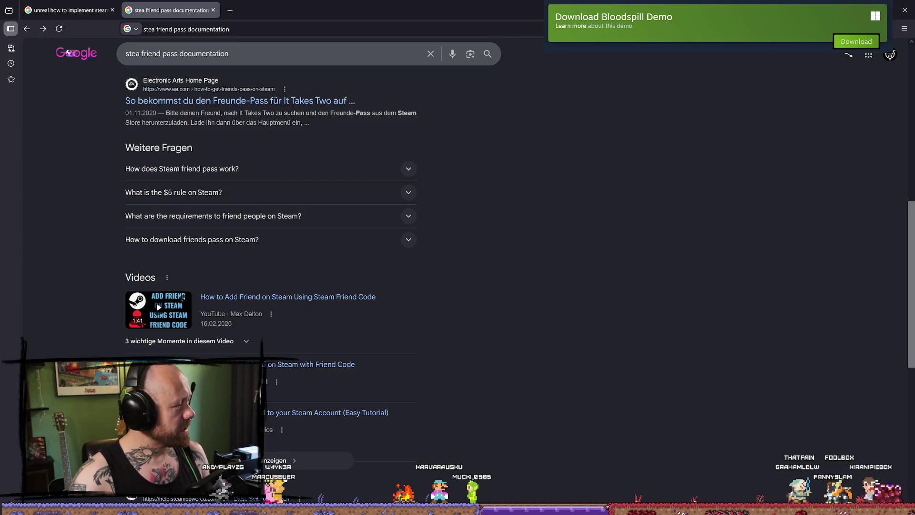
scroll(down, 3)
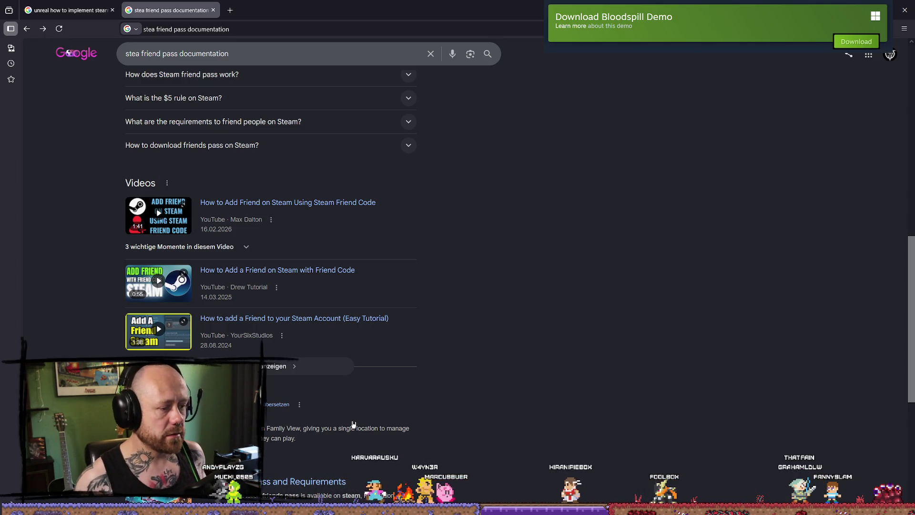
scroll(down, 3)
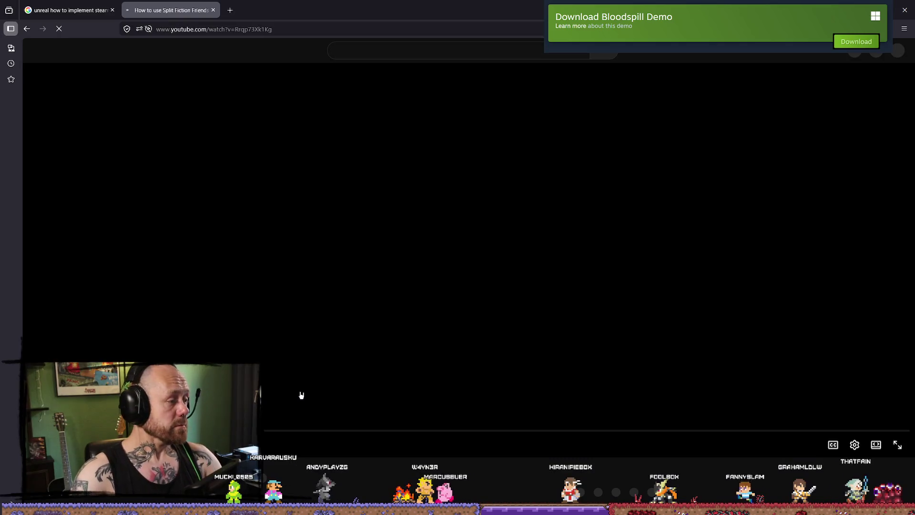
Scroll the Split Fiction Friends Pass video page, then go back to the Google results with Alt+Left.
scroll(down, 3)
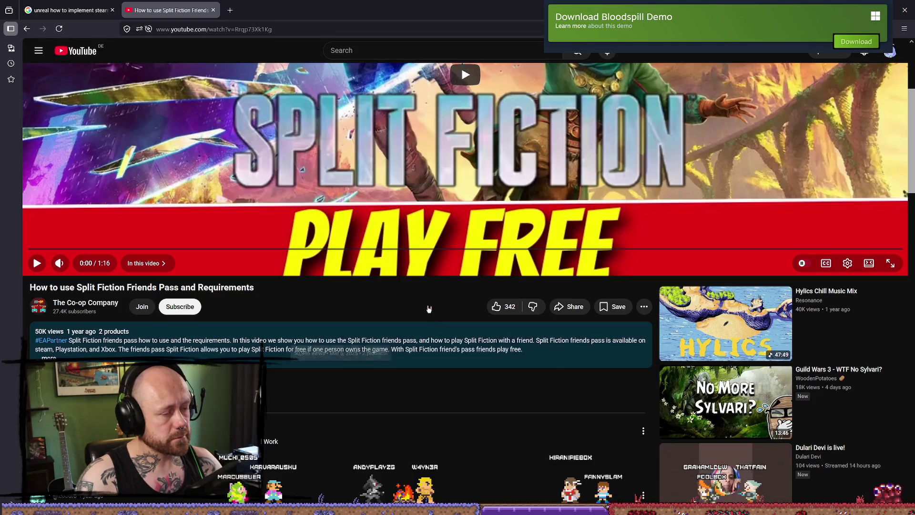
key(alt+Left)
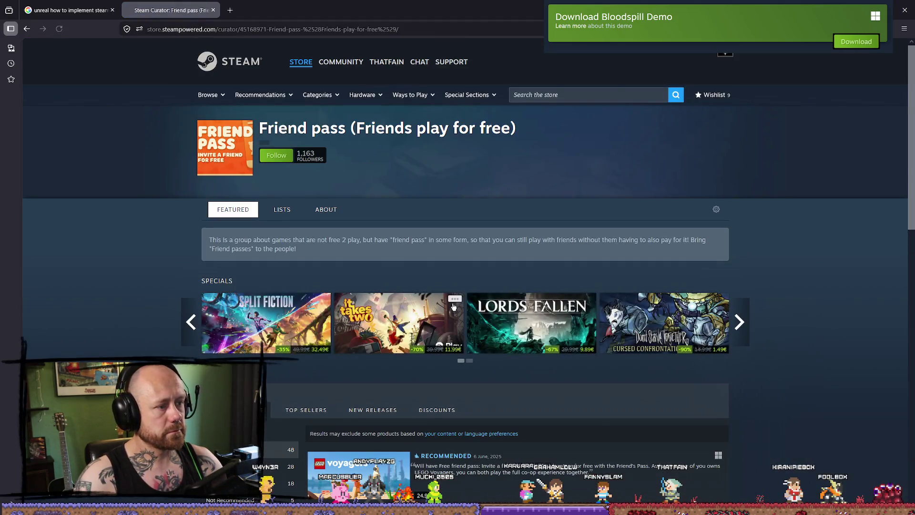
Scroll down through the Friend pass curator's Recent Reviews list.
scroll(down, 3)
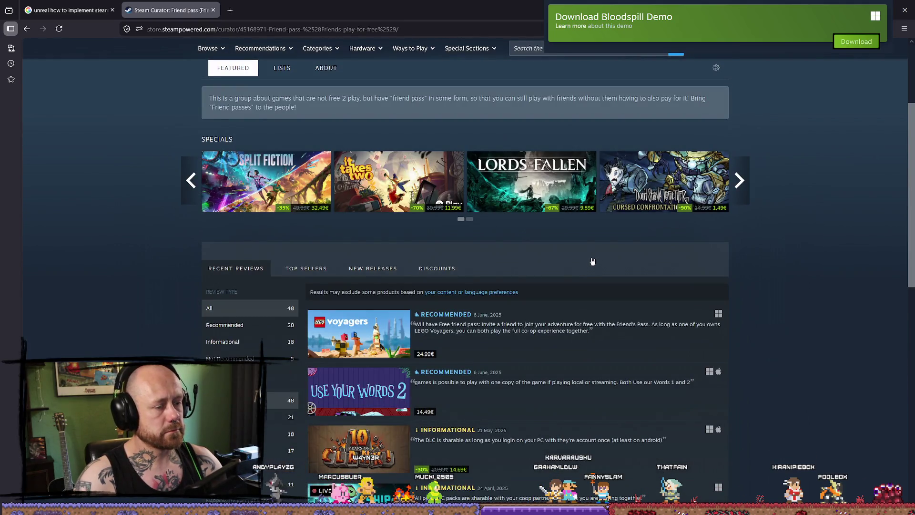
scroll(down, 3)
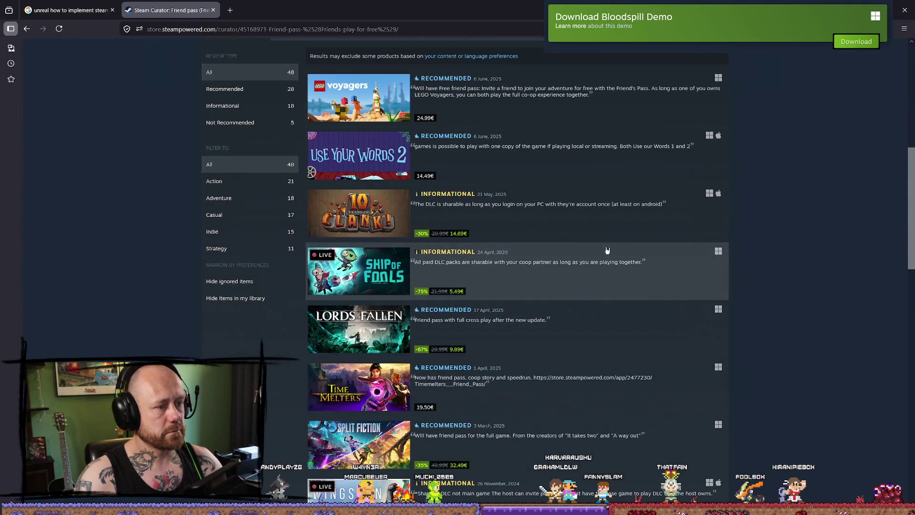
mouse_move(401, 254)
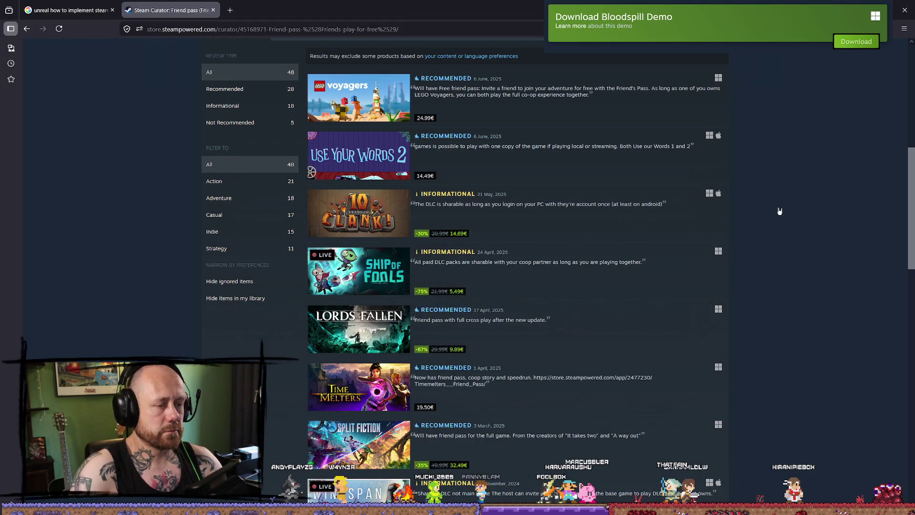
scroll(down, 3)
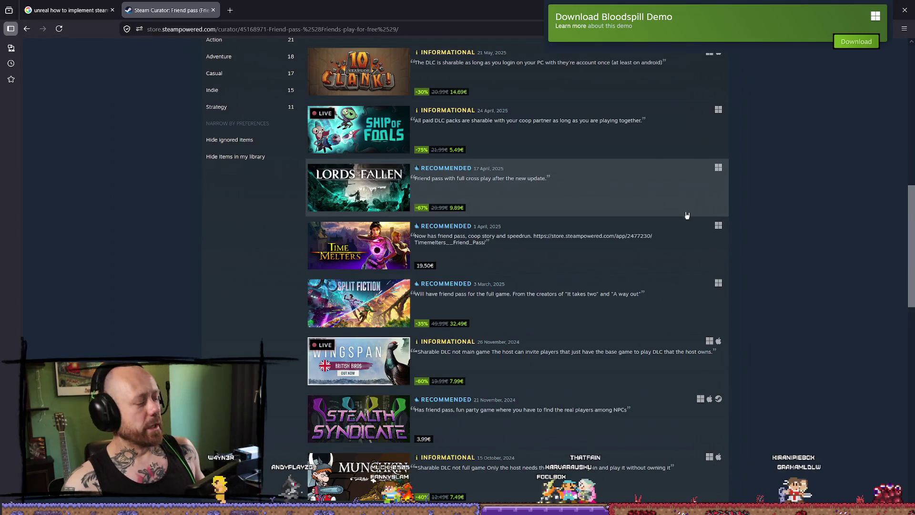
scroll(down, 3)
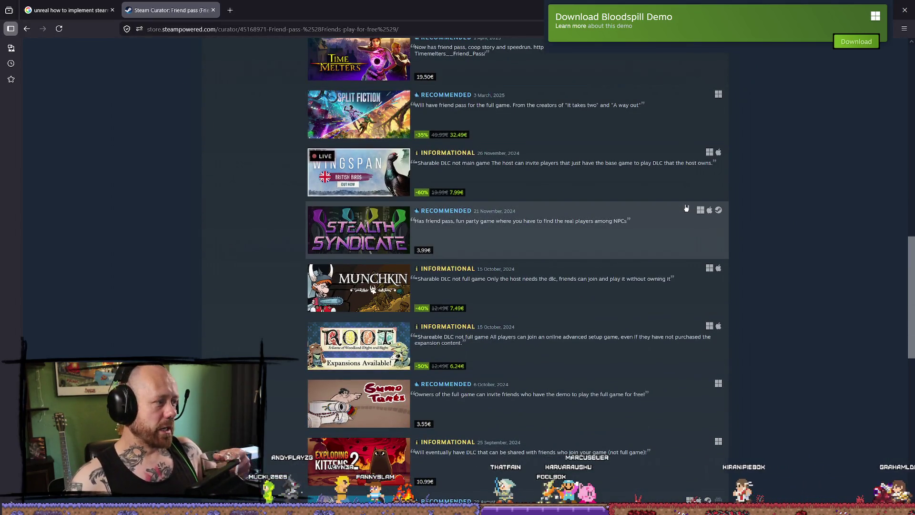
scroll(down, 3)
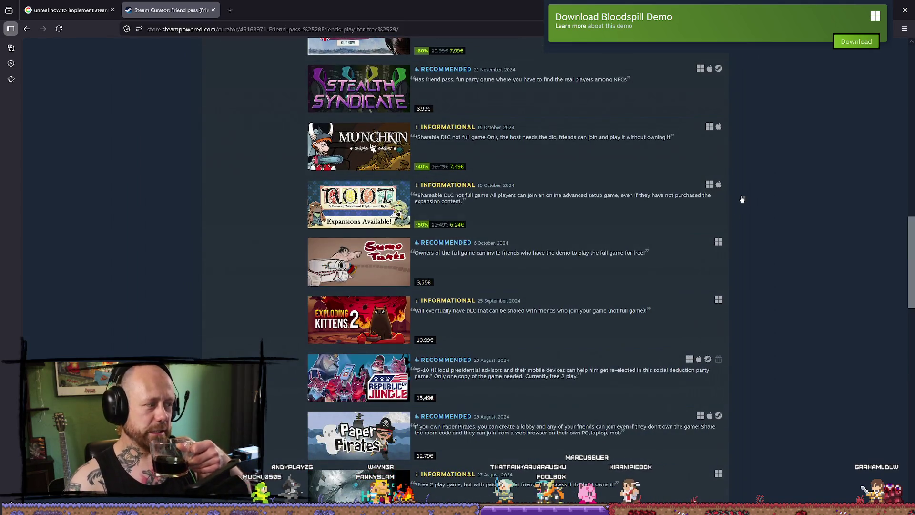
scroll(down, 3)
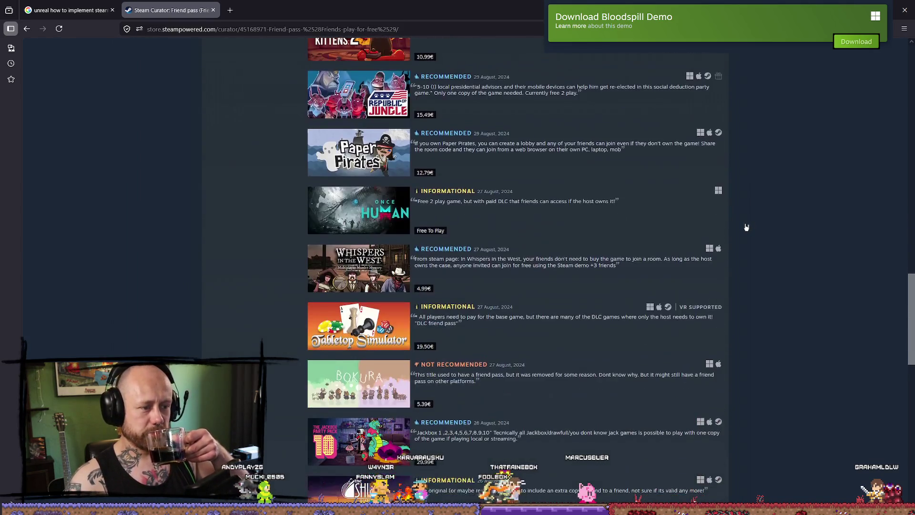
scroll(down, 3)
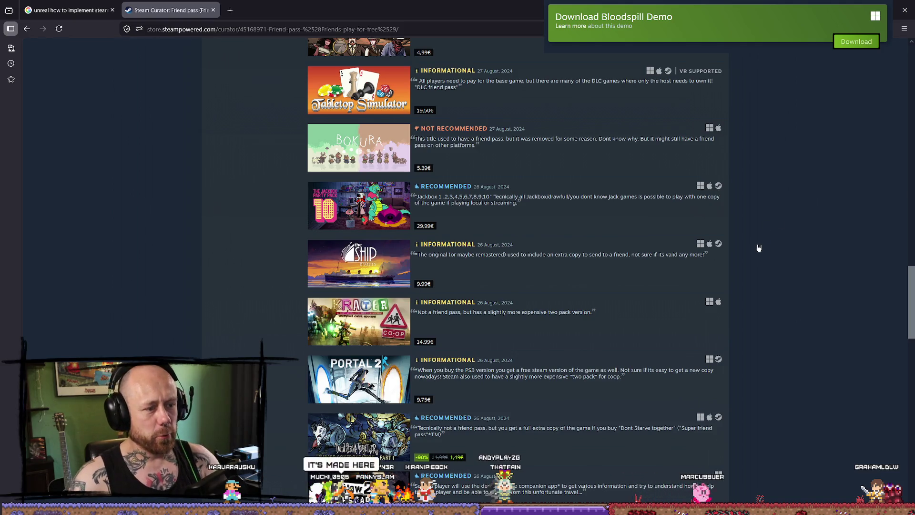
Scroll back up the review list to the Ship of Fools entry and bring up its store page.
scroll(up, 3)
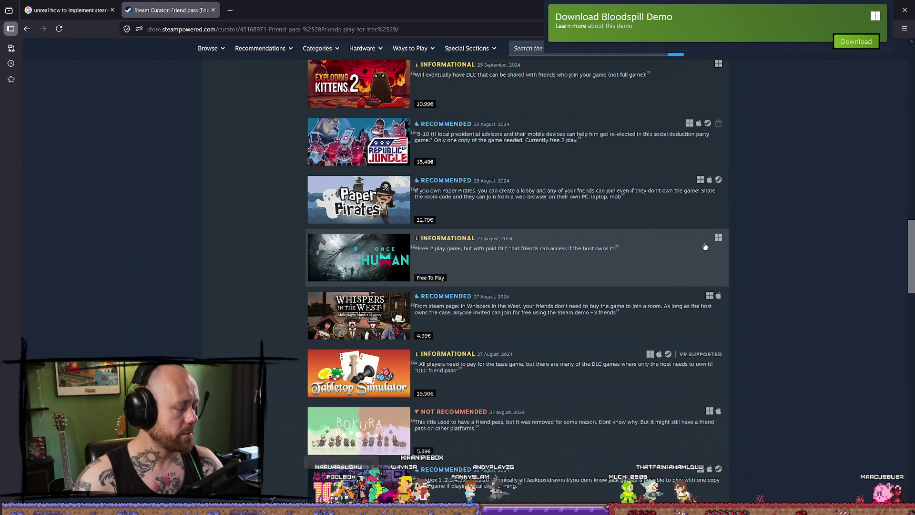
scroll(up, 3)
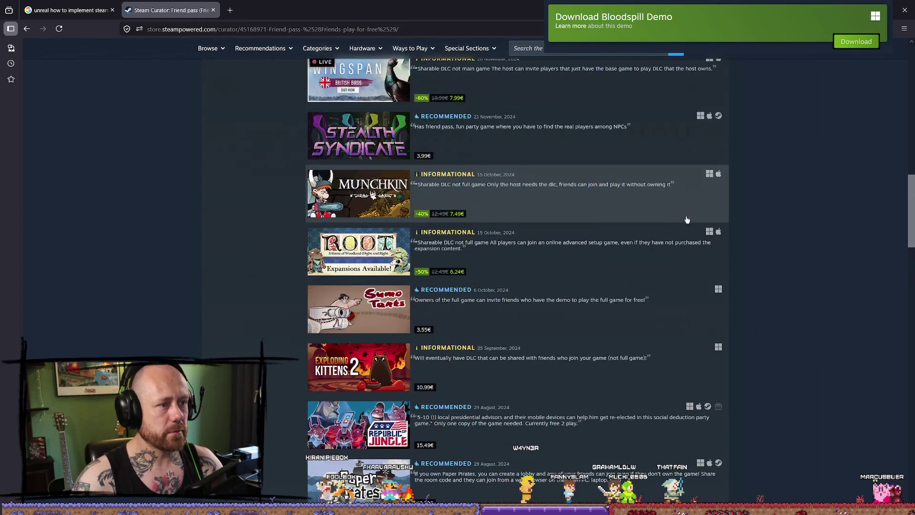
scroll(up, 3)
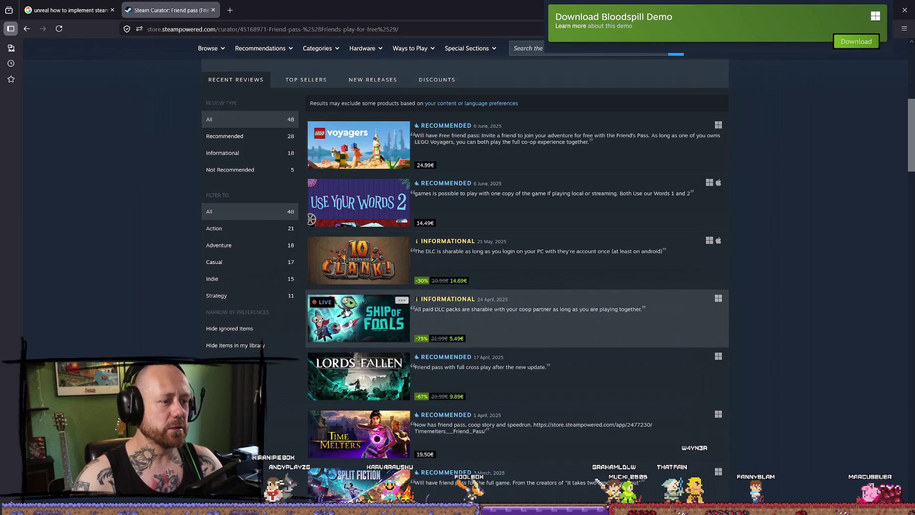
mouse_move(376, 323)
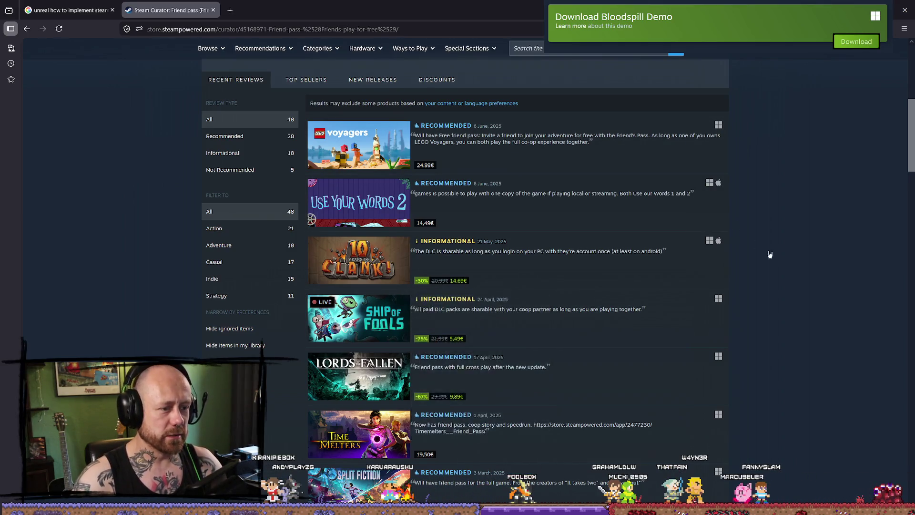
scroll(down, 3)
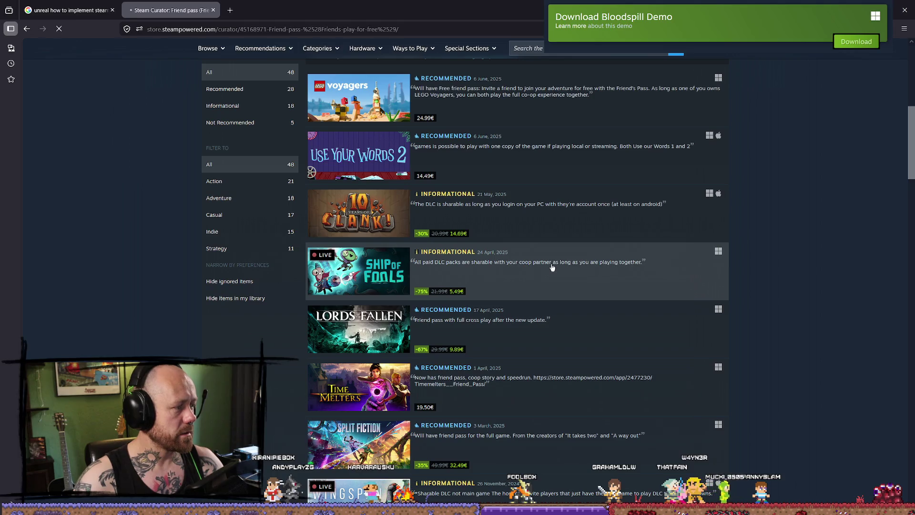
scroll(down, 3)
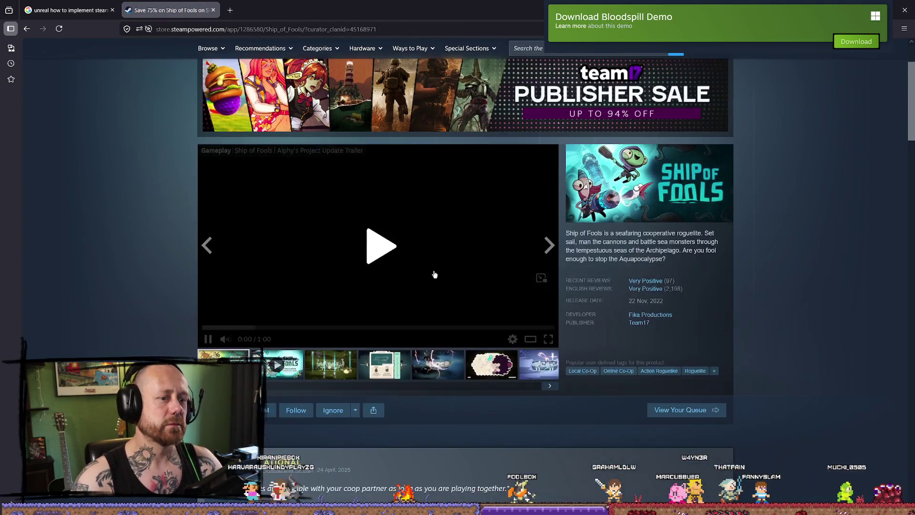
Browse the Ship of Fools store page, then close its tab.
scroll(down, 3)
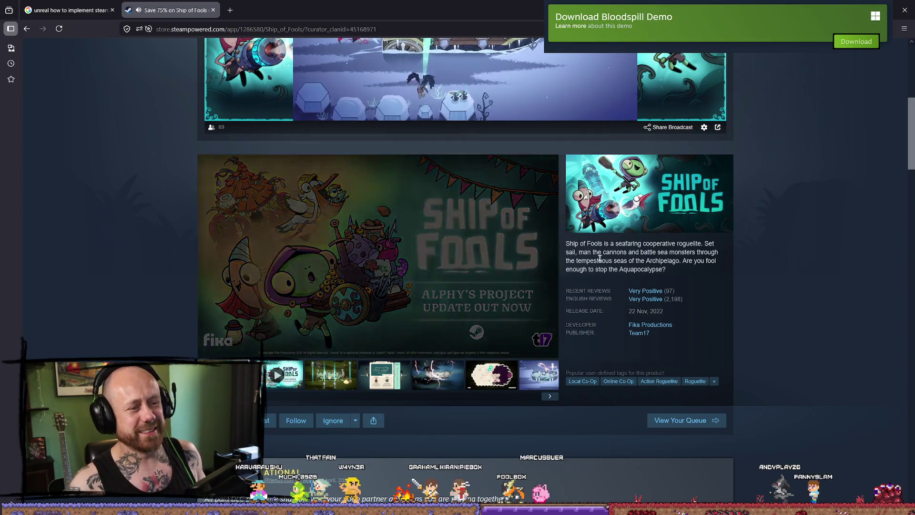
scroll(down, 3)
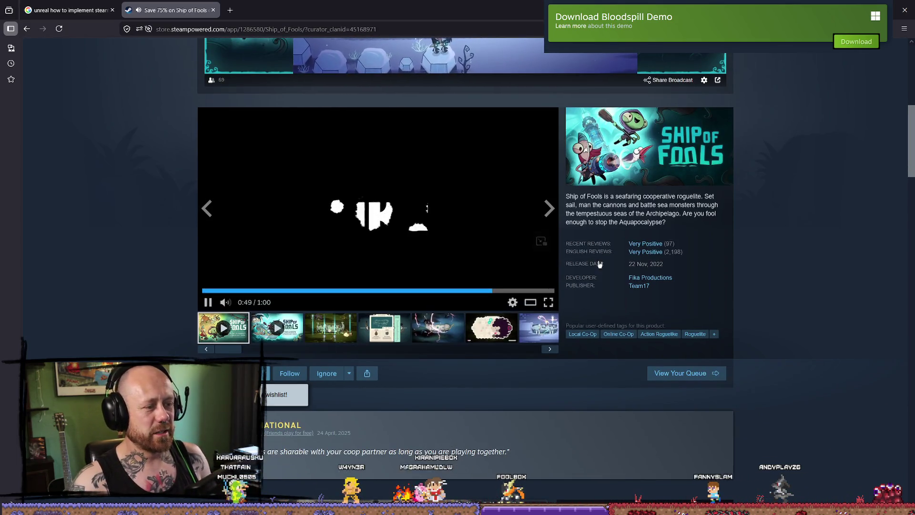
scroll(up, 3)
scroll(down, 3)
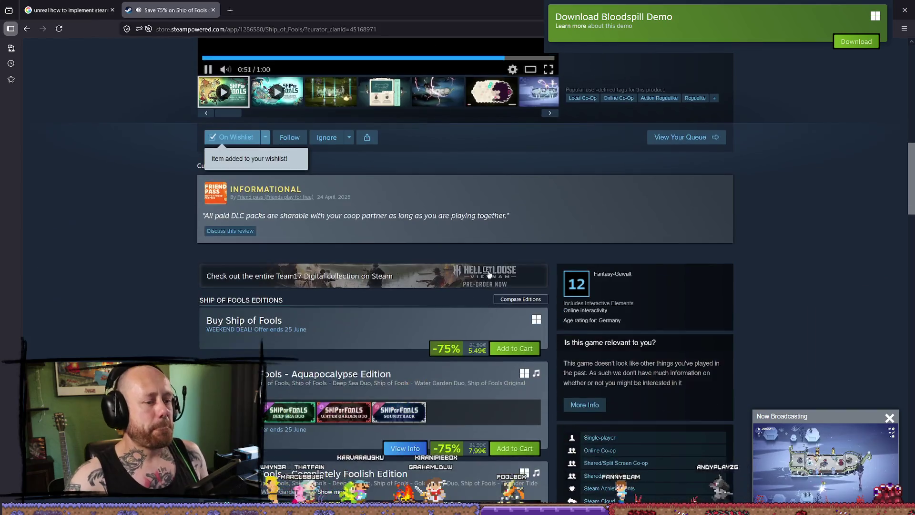
scroll(down, 3)
scroll(up, 3)
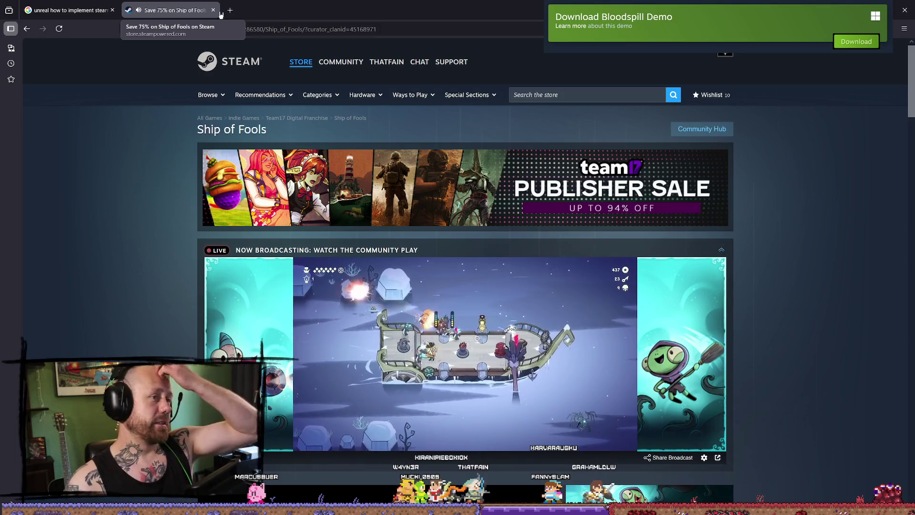
click(213, 10)
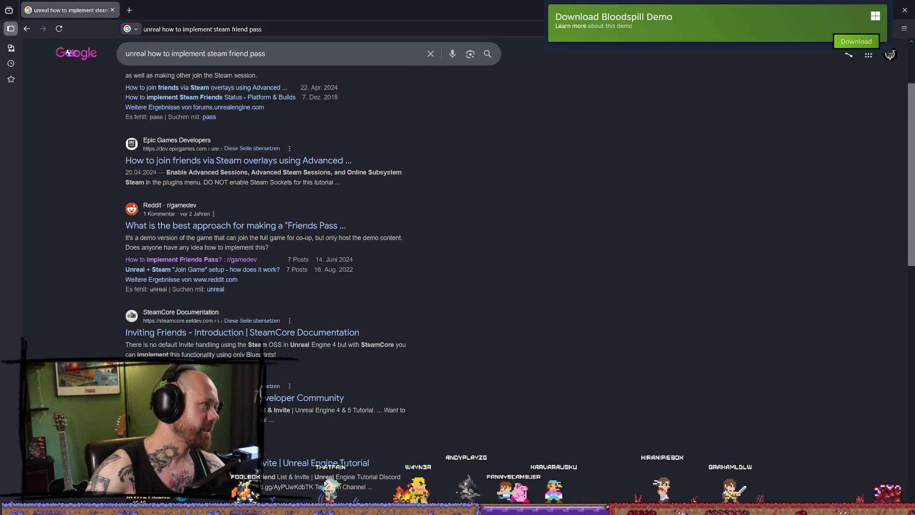
Switch to Unreal Editor and pull the viewport camera back from the stairs.
key(alt+Tab)
drag(477, 256, 521, 176)
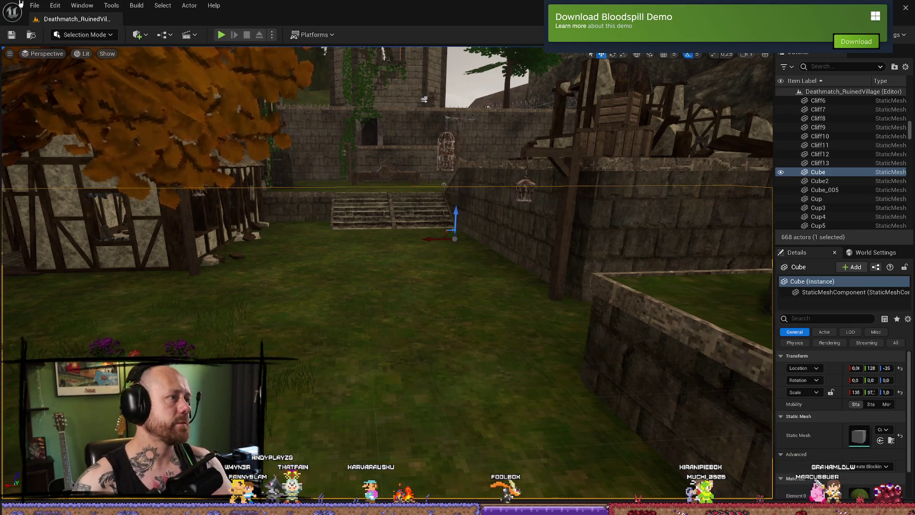
Save all modified assets and the ruined village level with File > Save All.
click(36, 5)
click(38, 4)
click(37, 5)
click(37, 5)
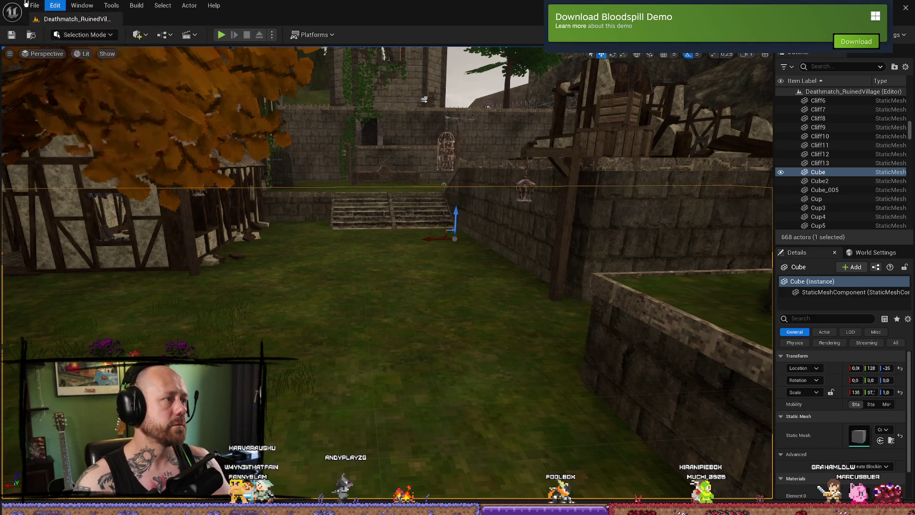
click(36, 6)
click(76, 126)
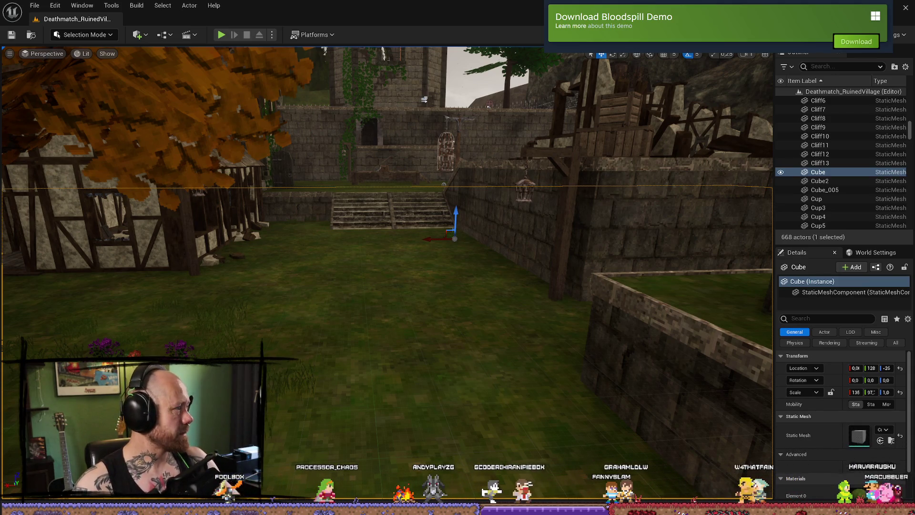
Save everything once more and close the Unreal Editor.
click(48, 5)
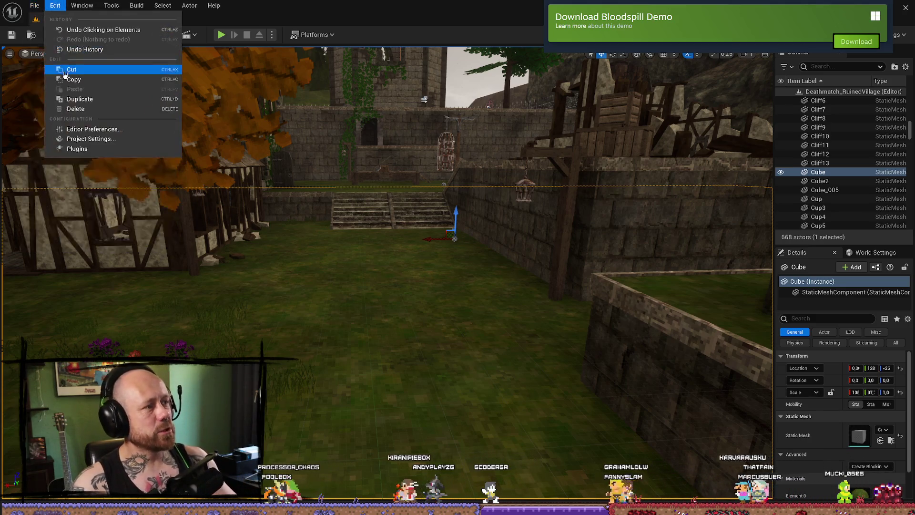
mouse_move(35, 5)
click(67, 124)
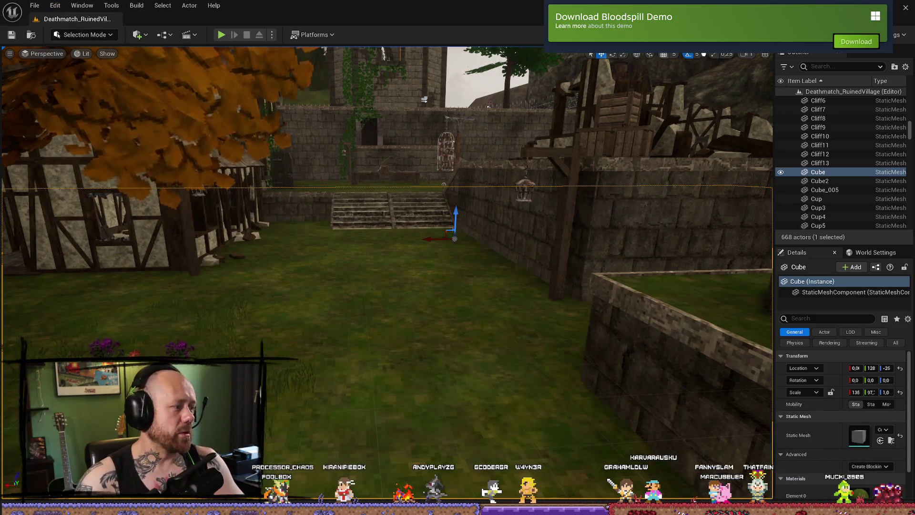
click(912, 11)
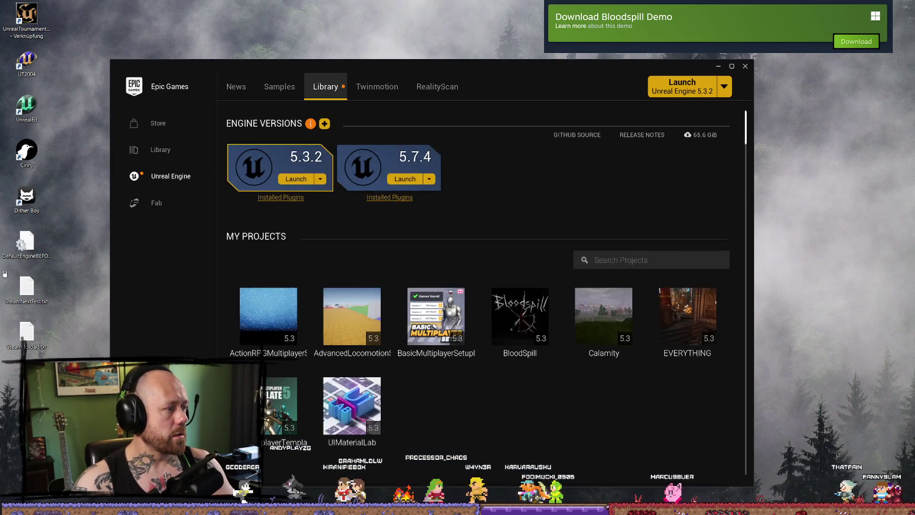
Minimize the Epic Games Launcher to reveal the Steam library.
click(719, 66)
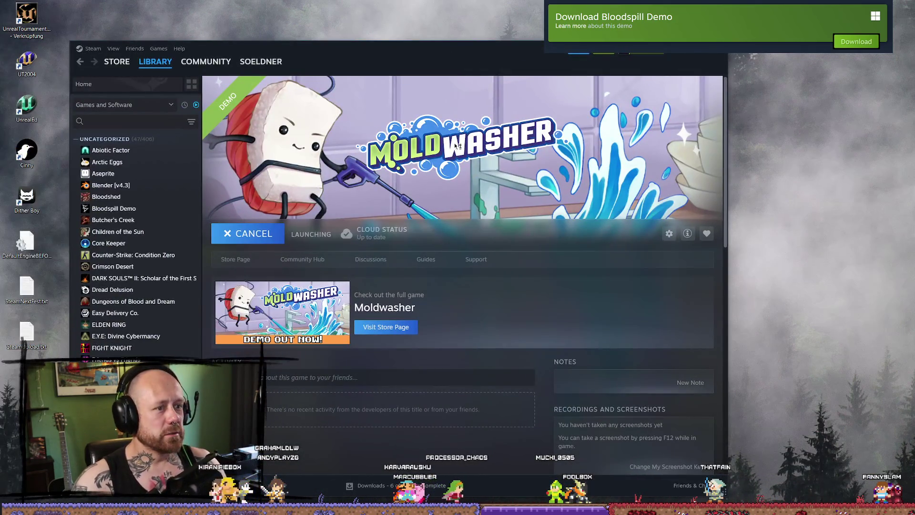
Maximize the Steam library, launch the Moldwasher demo, and go to its Settings menu.
click(708, 57)
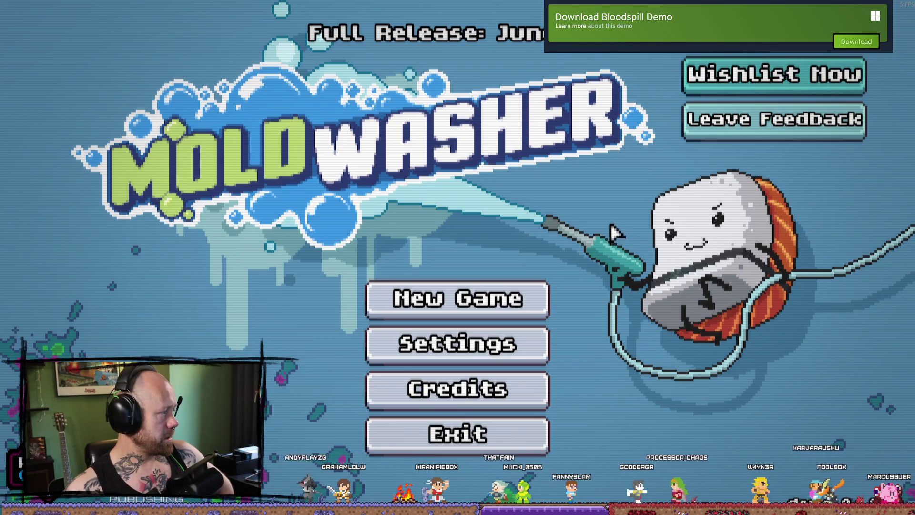
click(514, 344)
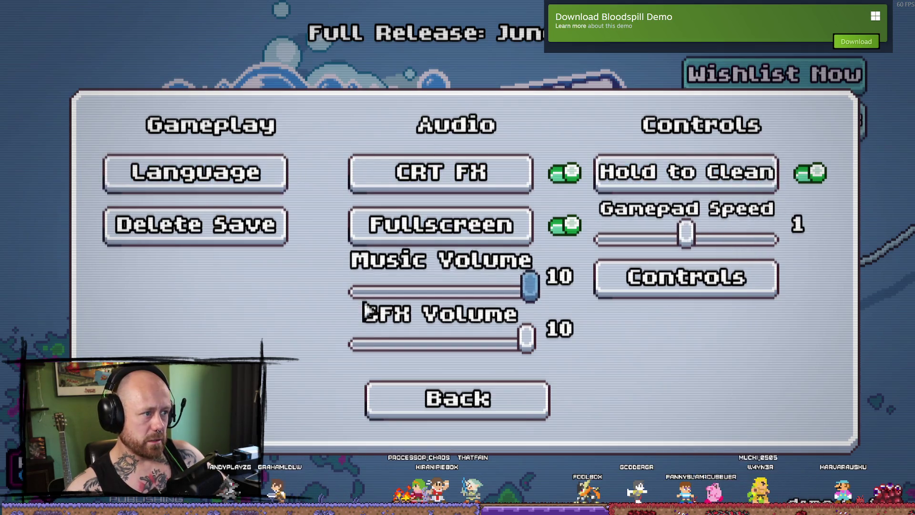
Lower Music Volume to 3 and SFX Volume to 5, then return to the main menu.
click(404, 296)
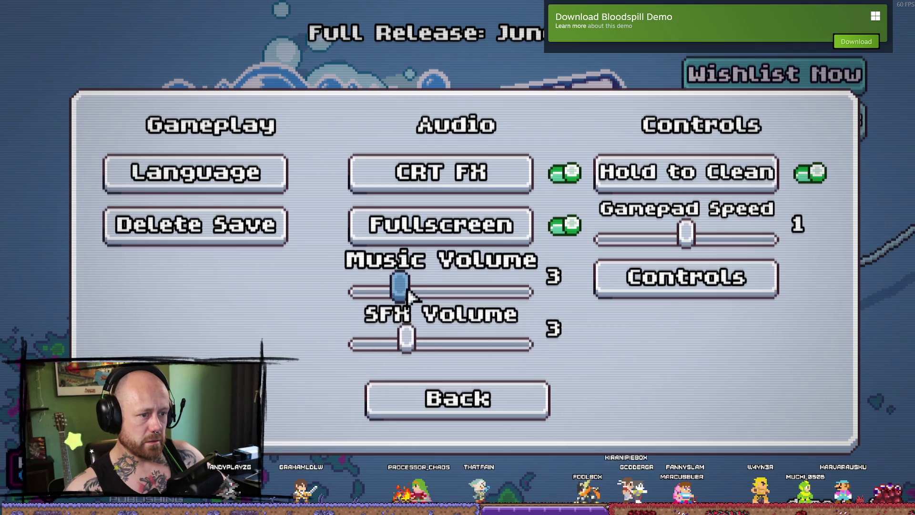
click(451, 346)
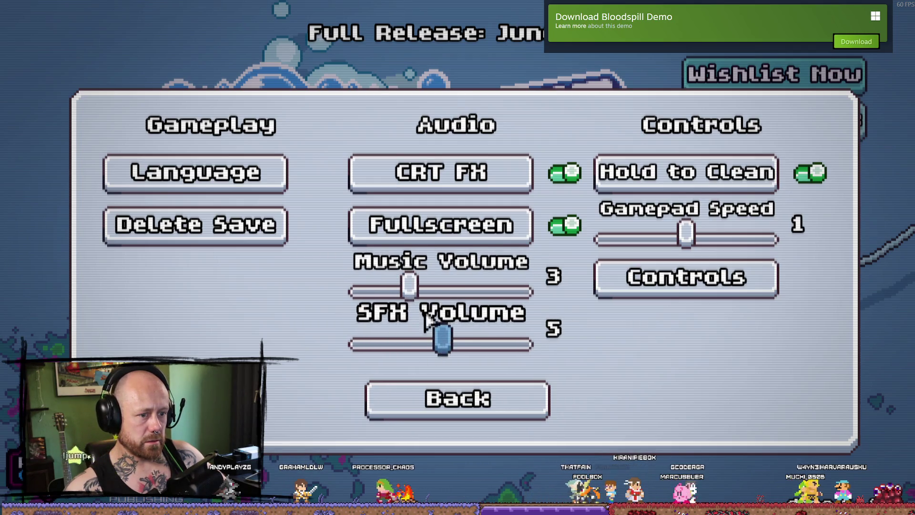
click(379, 288)
click(479, 398)
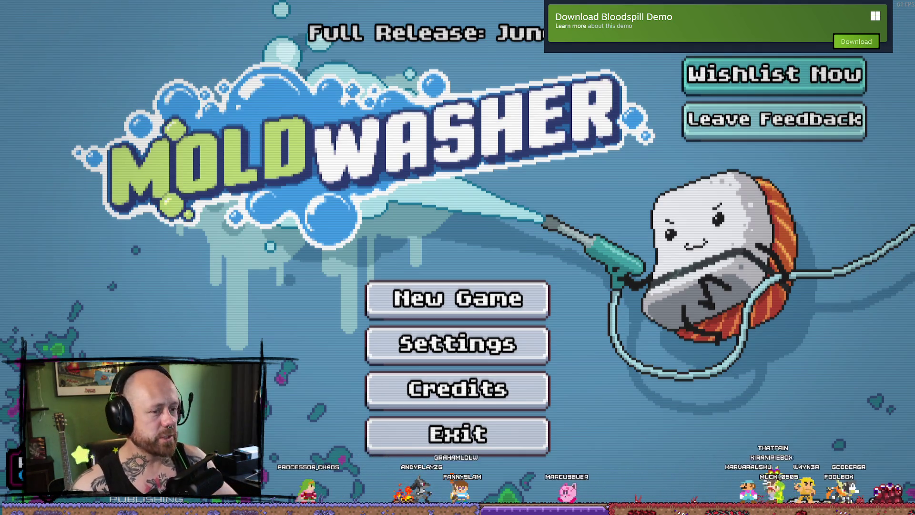
Choose New Game on the Moldwasher main menu to play the intro cutscene.
click(486, 307)
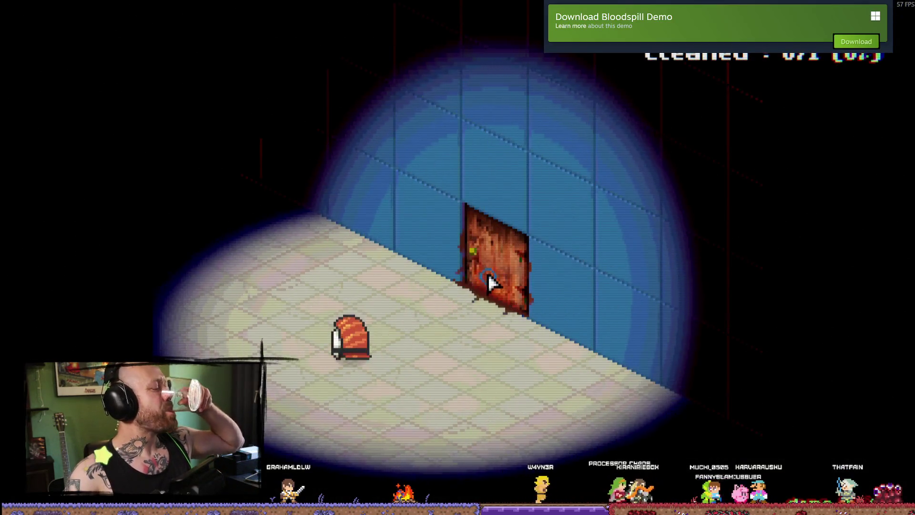
Walk up to the grimy door, spray it clean with water, and step through the doorway.
click(507, 262)
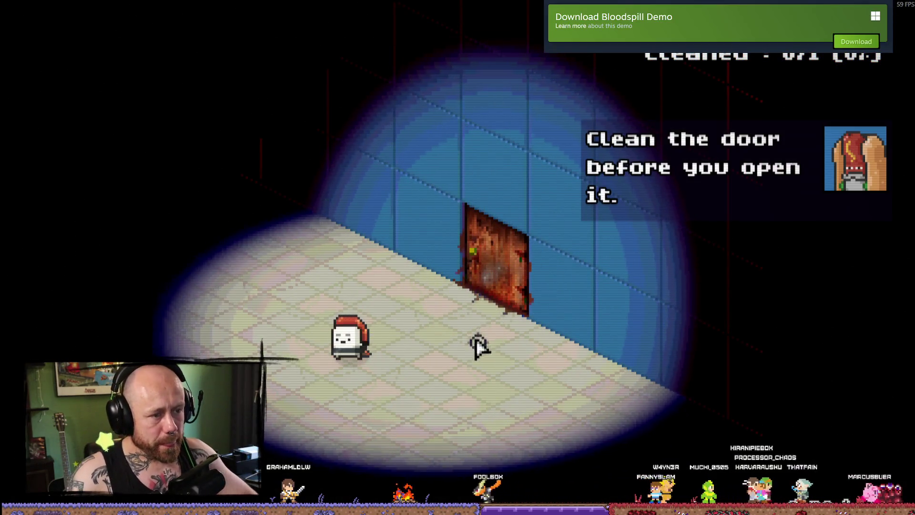
key(d)
key(w)
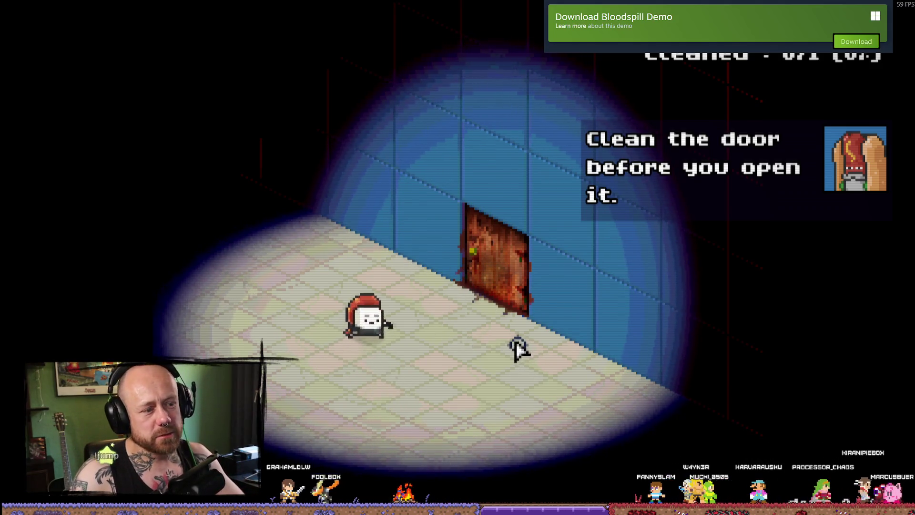
key(d)
drag(520, 348, 521, 267)
key(w+d)
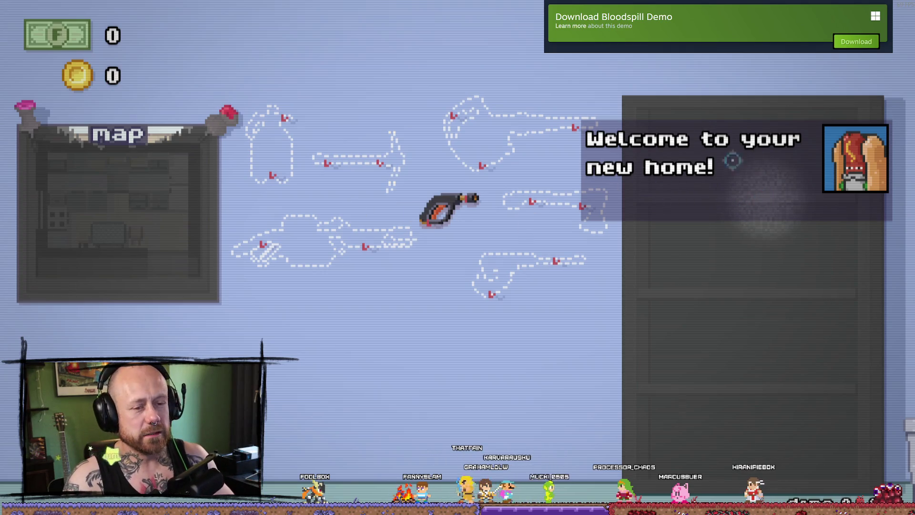
Spray the map board clean, pick the fridge mission that rewards the Lo-fi system, and start it.
drag(190, 169, 138, 180)
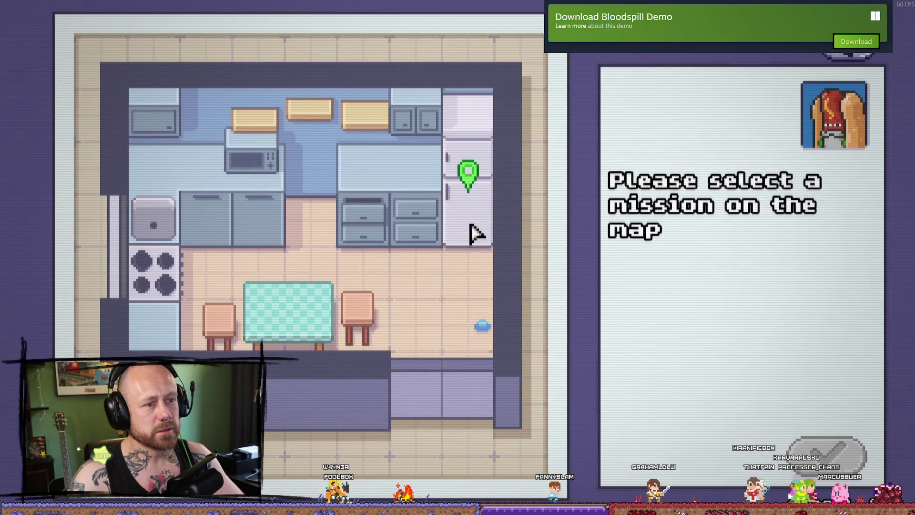
click(469, 176)
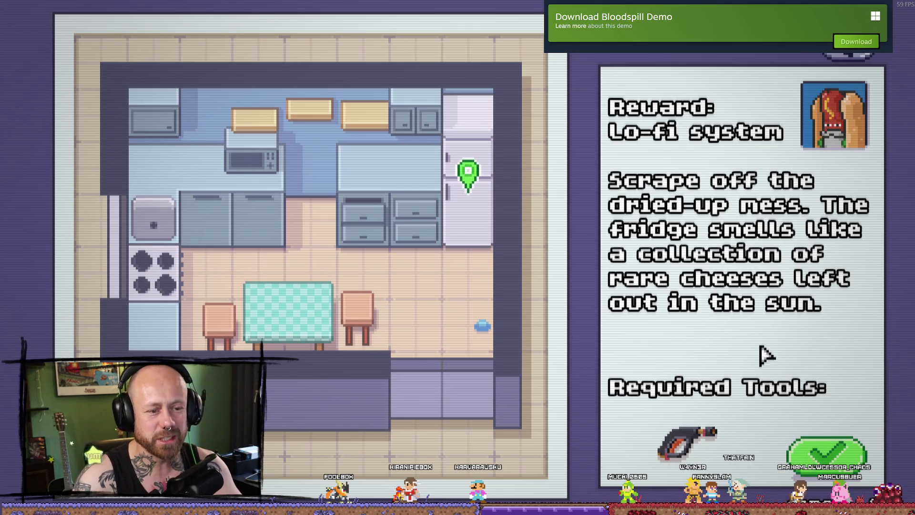
click(828, 450)
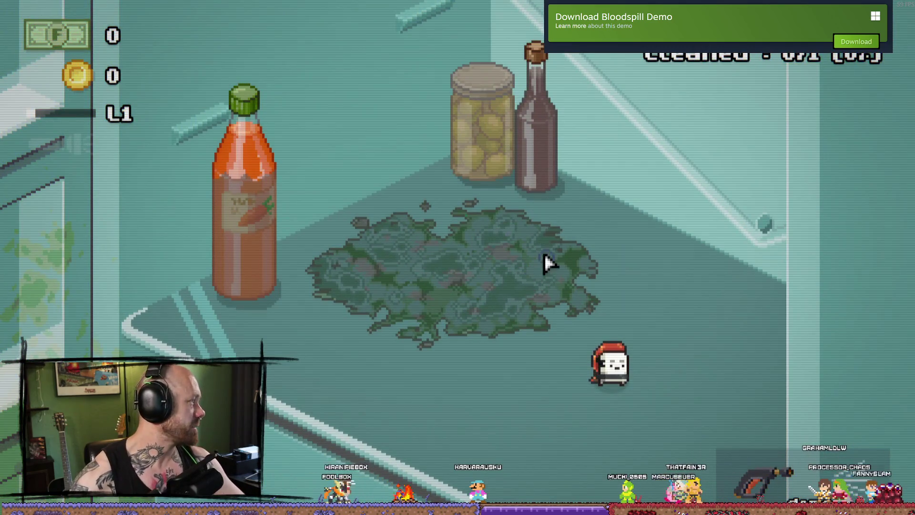
Wash the right edge and upper-left part of the mold puddle in Fridge Section A.
key(s)
key(d)
drag(517, 306, 472, 261)
key(w)
key(w)
key(a)
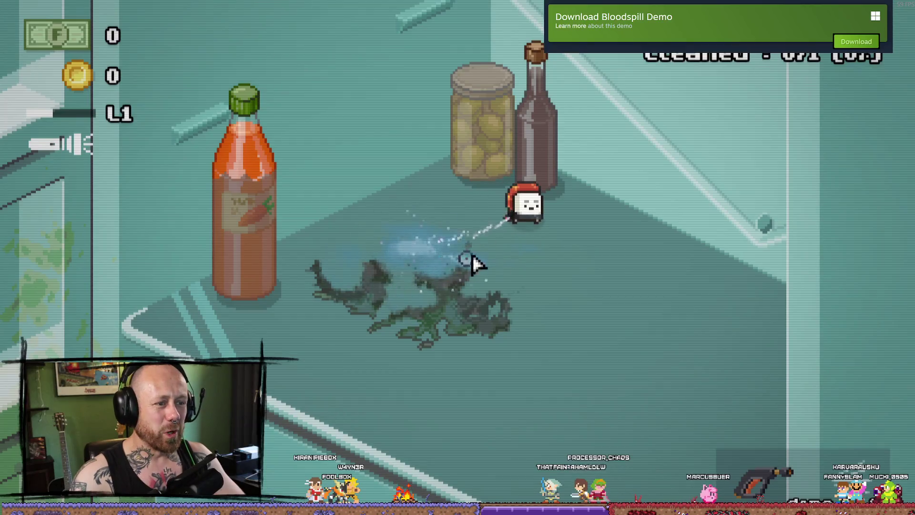
drag(446, 296, 411, 259)
key(a)
Spray the last mold near the carrot bottle, dismiss the 100% results, and return home.
key(a)
key(a)
drag(353, 328, 419, 119)
key(s)
key(a)
key(s)
key(d)
drag(205, 271, 599, 322)
key(s)
key(d)
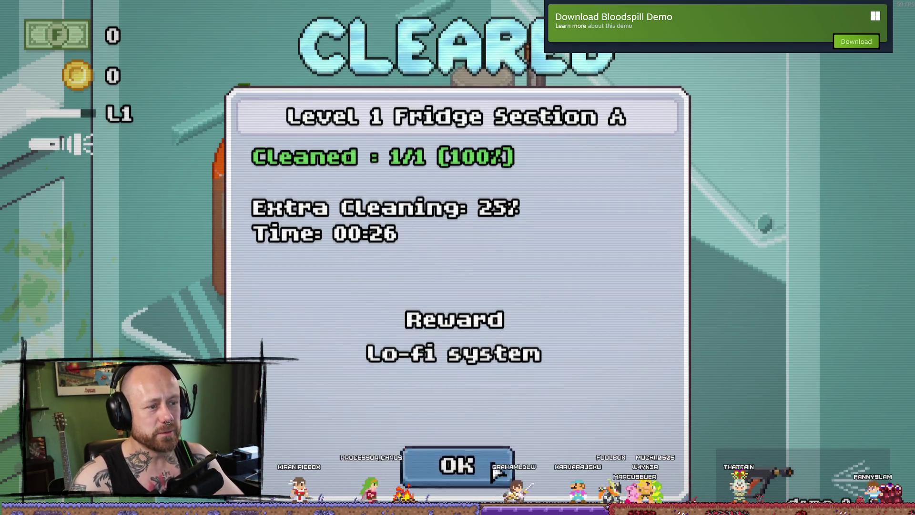
click(498, 471)
key(space)
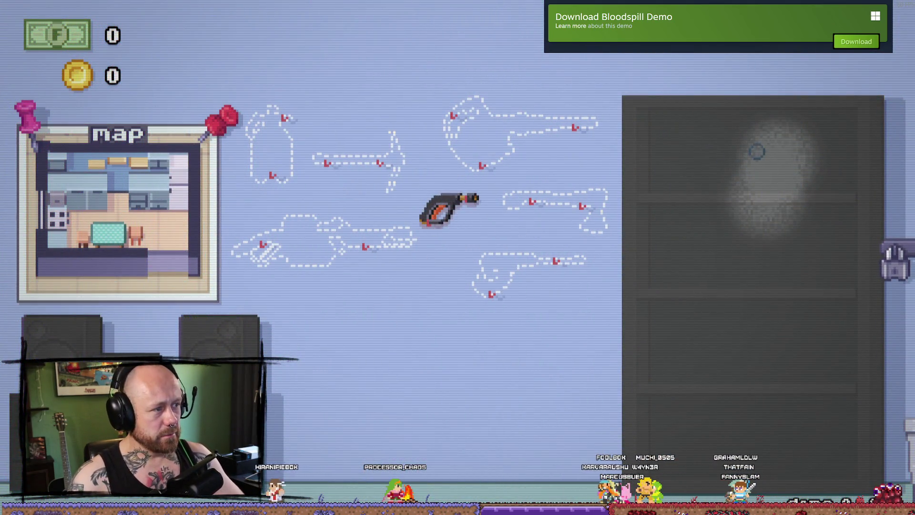
Wipe the smoke off the dark door panel and clean the grimy left speaker.
click(696, 131)
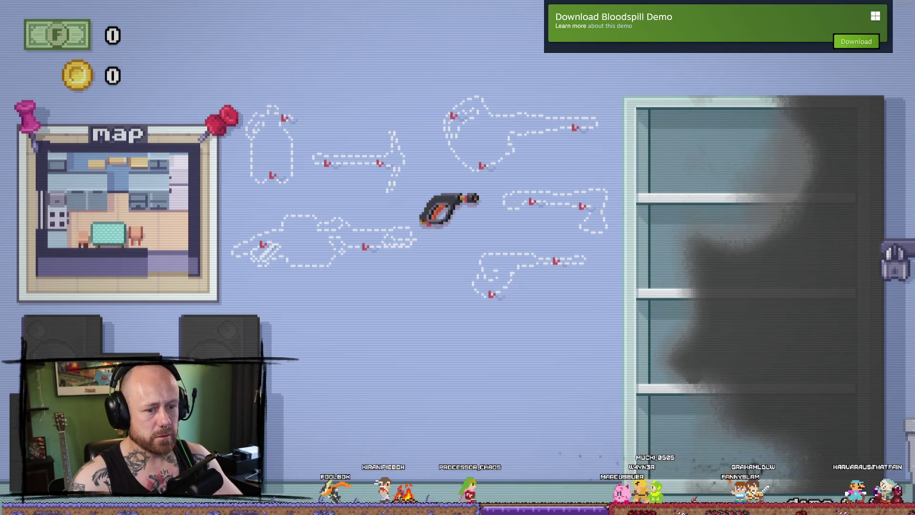
drag(779, 493, 884, 231)
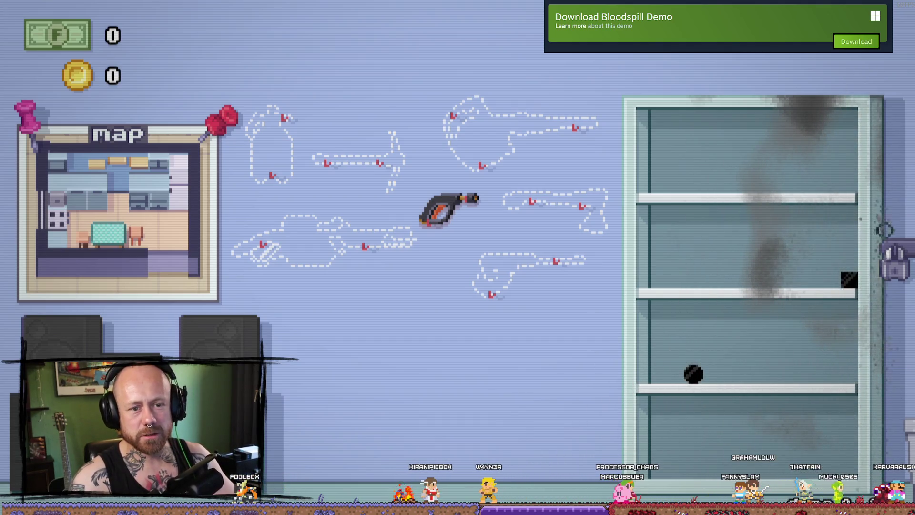
drag(827, 370, 746, 273)
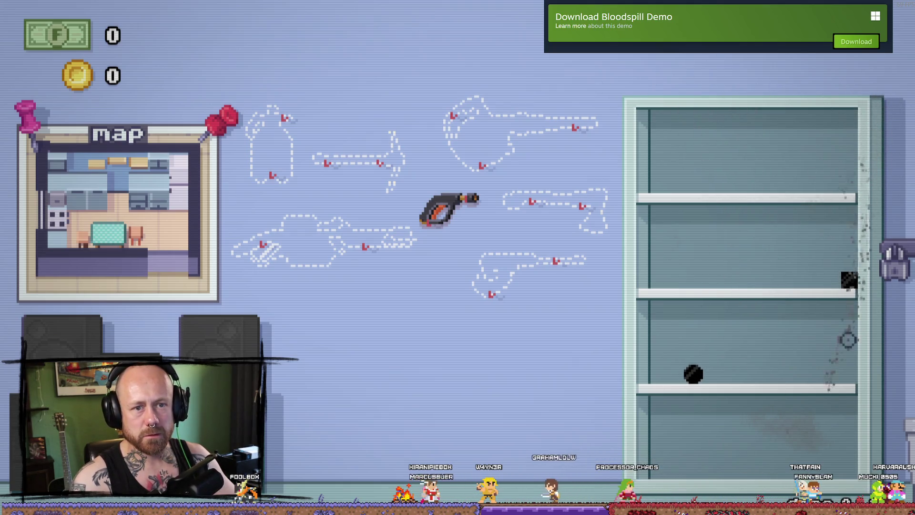
drag(848, 340, 673, 400)
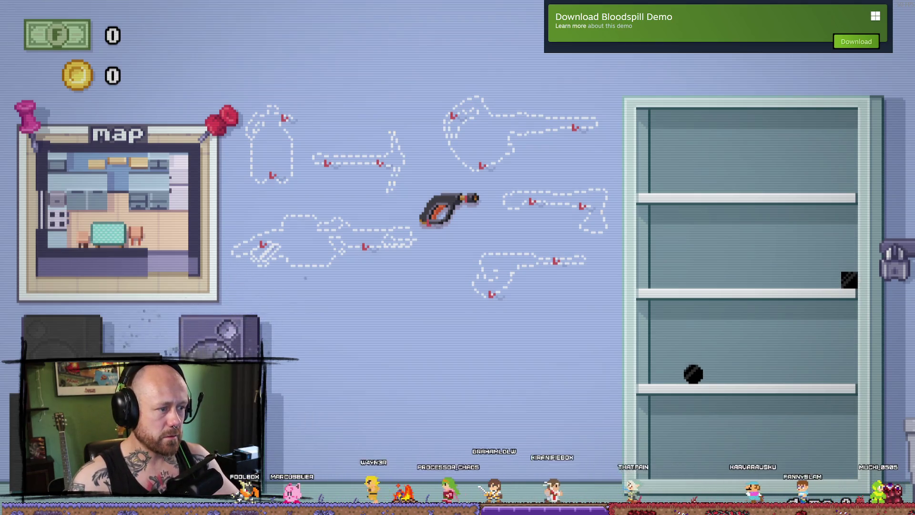
drag(72, 355, 62, 329)
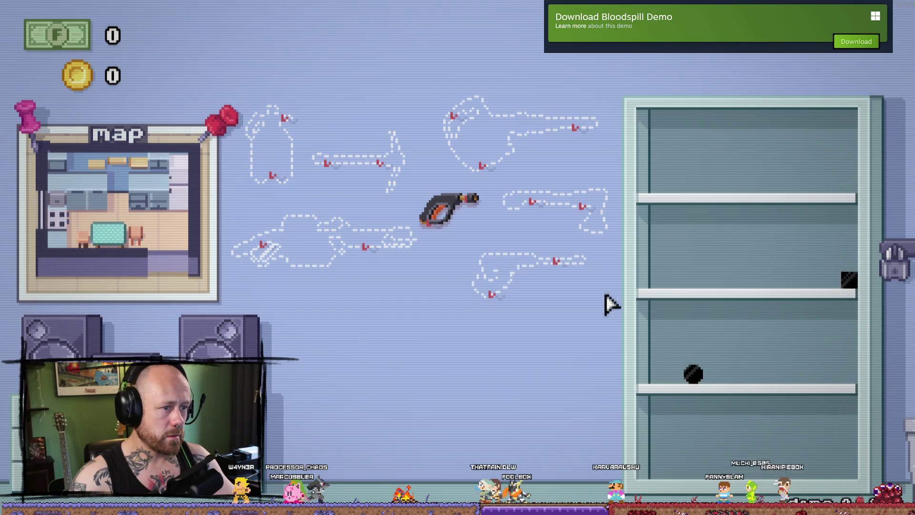
Collect the black ball and black square, then answer Yes to 'Play CD now?'.
click(693, 374)
click(849, 281)
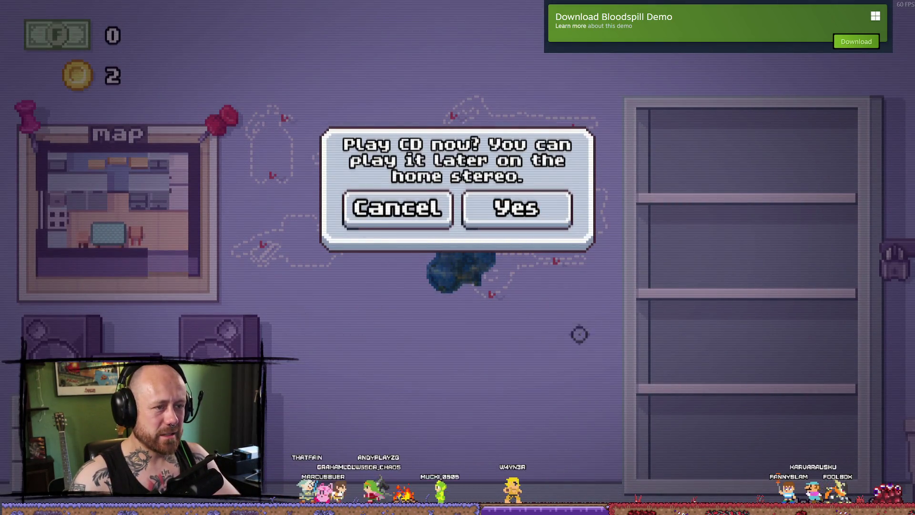
key(Right)
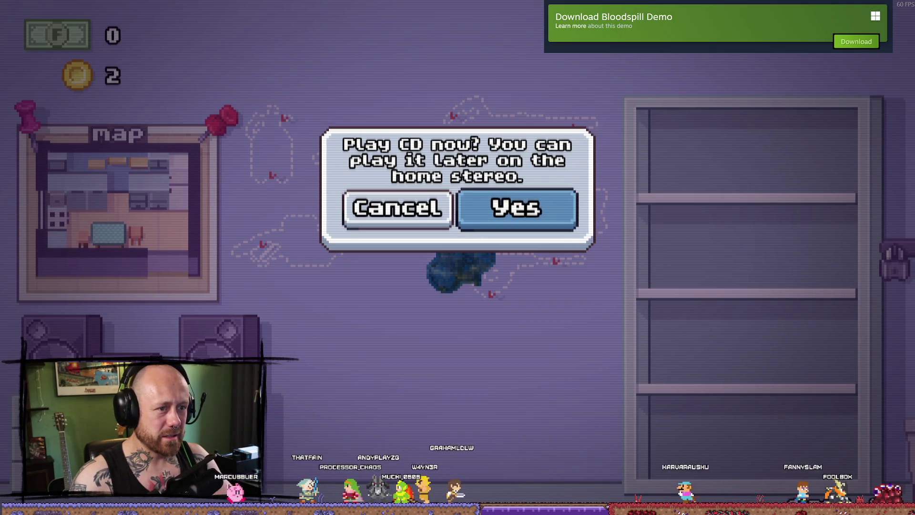
click(549, 214)
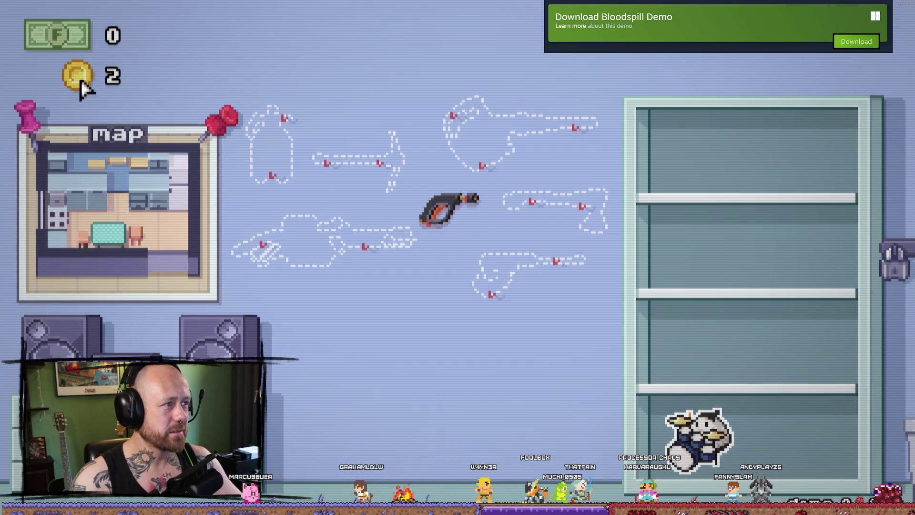
Accept the fridge-wall cleaning job from the fridge marker on the kitchen map.
click(159, 220)
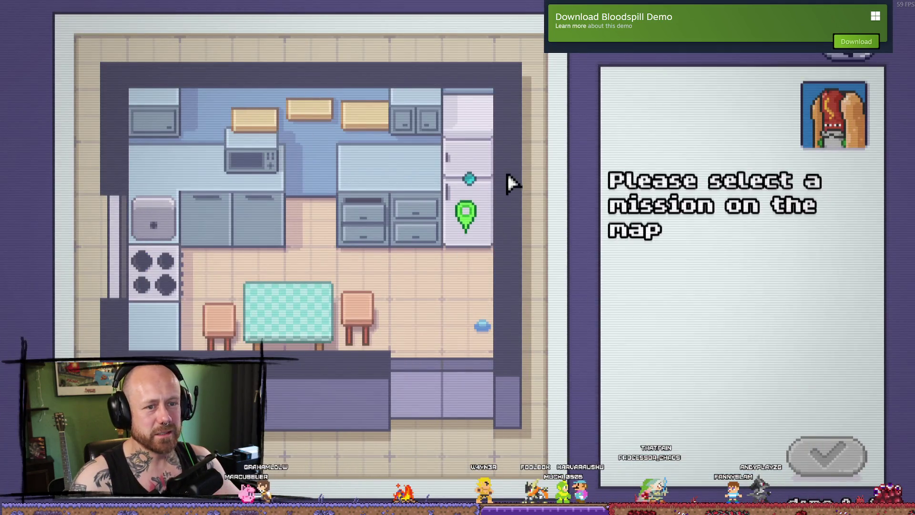
click(465, 217)
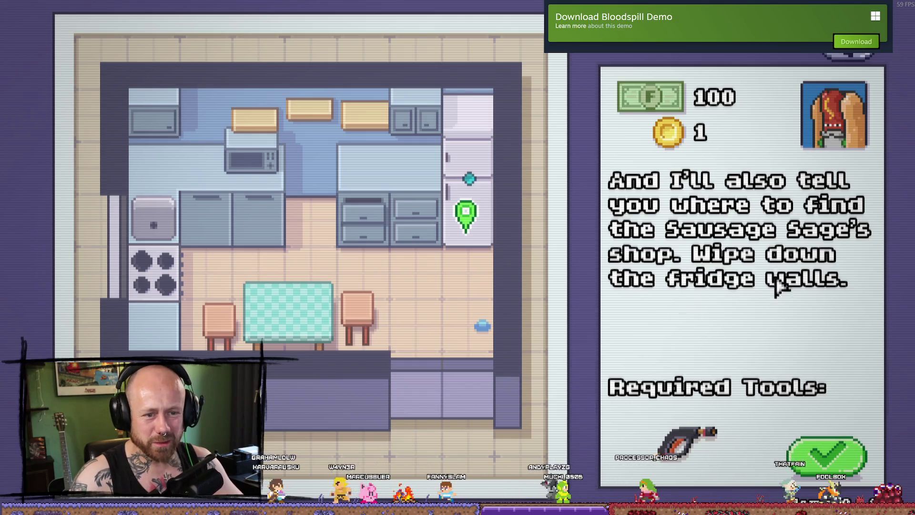
click(840, 455)
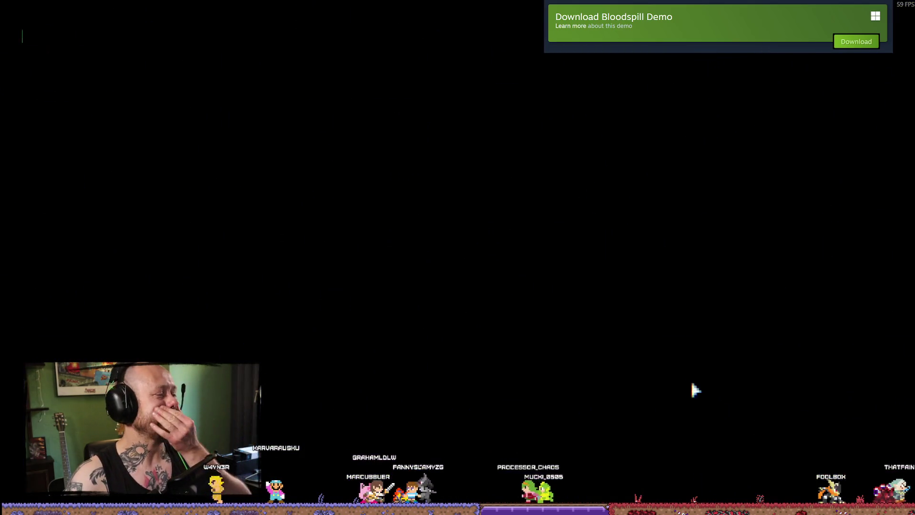
Wash the green goo off the middle of the fridge wall until the first patch is clean.
key(s)
drag(535, 208, 598, 266)
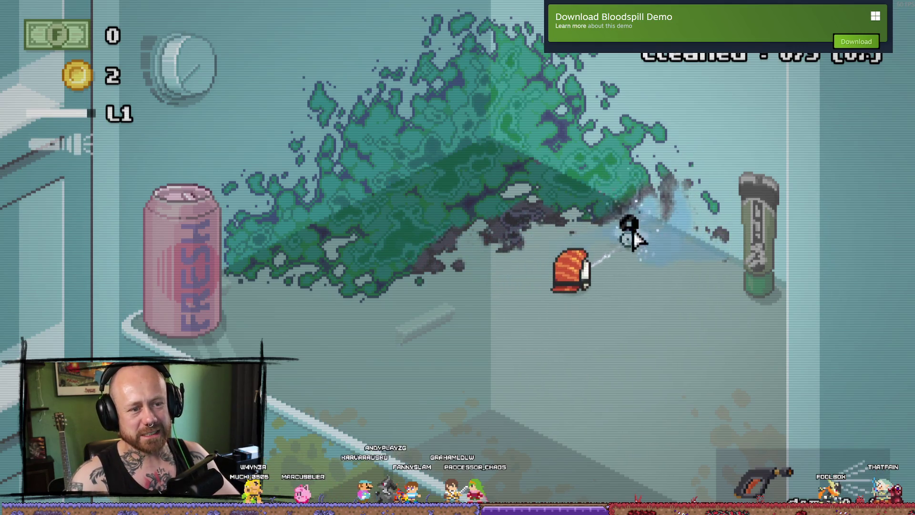
drag(690, 181, 716, 234)
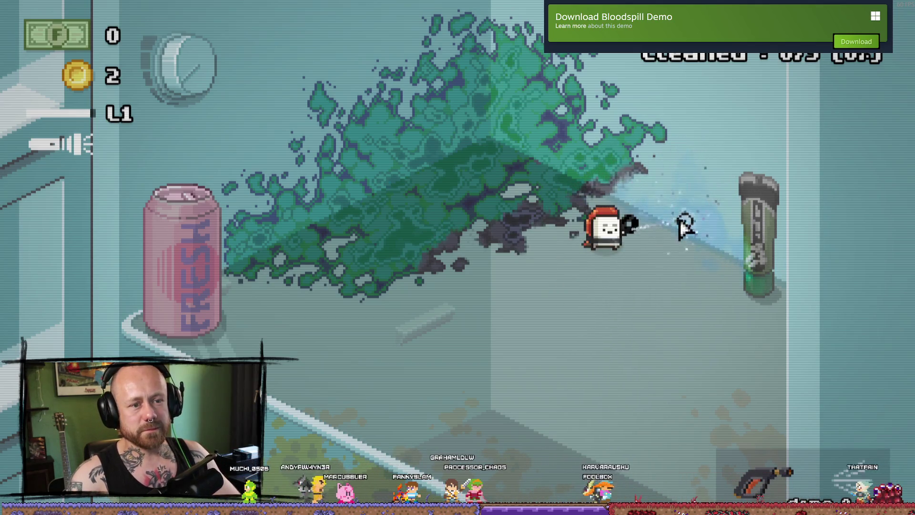
drag(622, 203, 286, 248)
drag(414, 248, 307, 93)
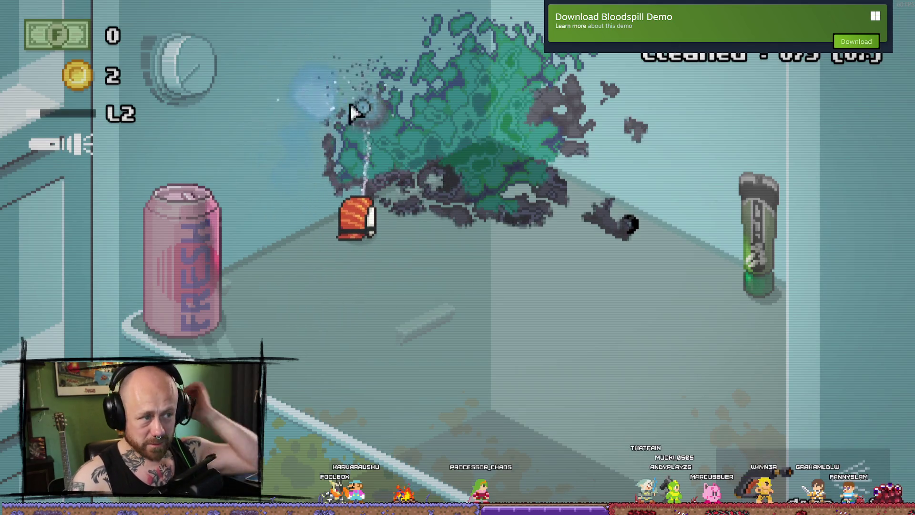
drag(353, 197, 455, 202)
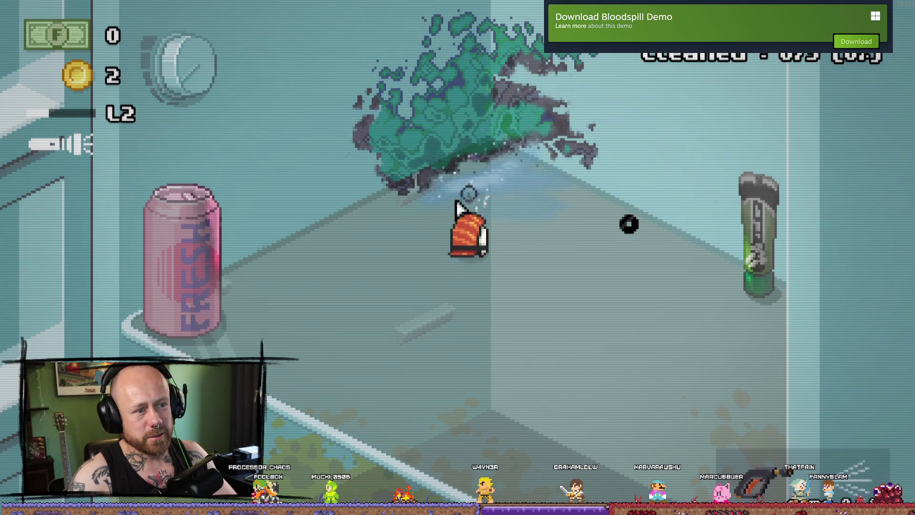
drag(480, 158, 585, 166)
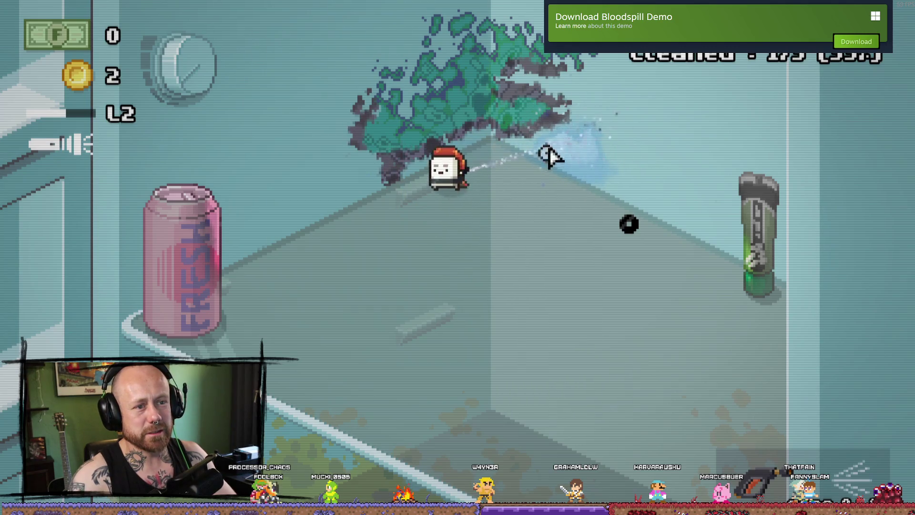
Wash the remaining goo at the top and left until Section B clears at 3/3.
drag(544, 106, 544, 99)
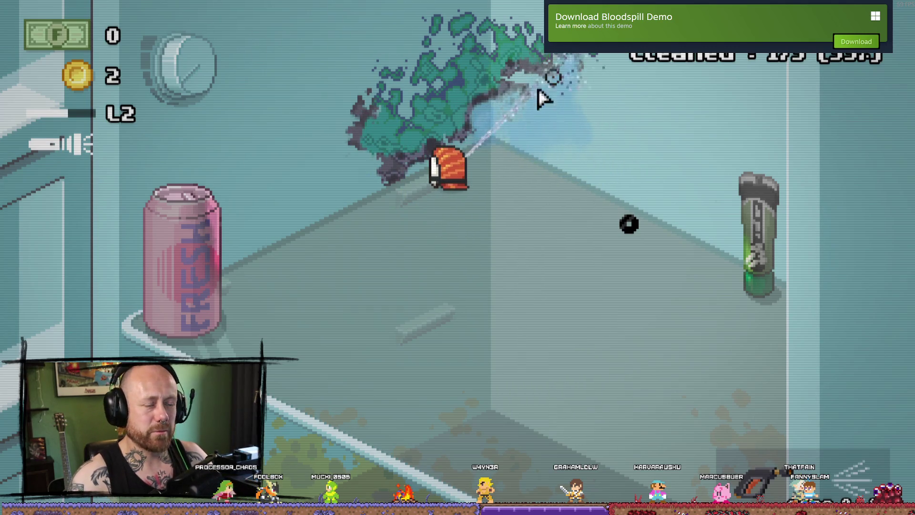
drag(571, 51, 418, 160)
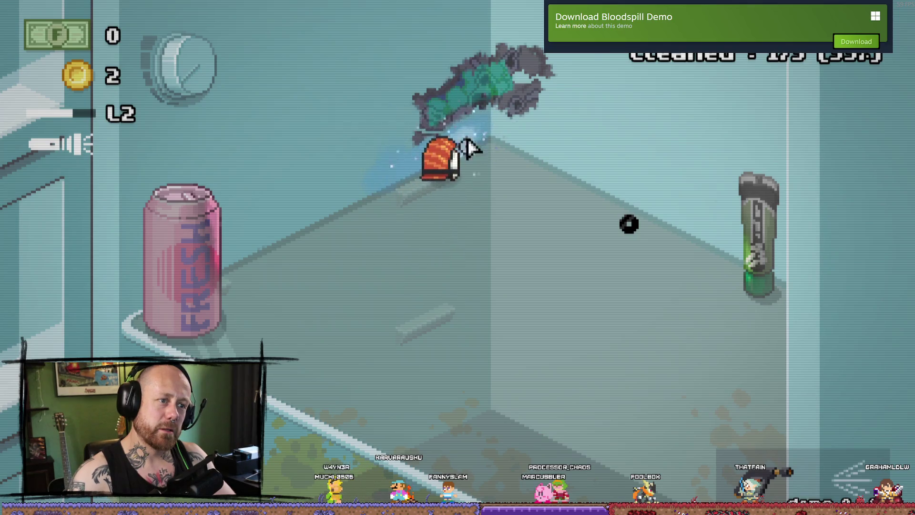
drag(469, 147, 409, 143)
drag(443, 95, 493, 87)
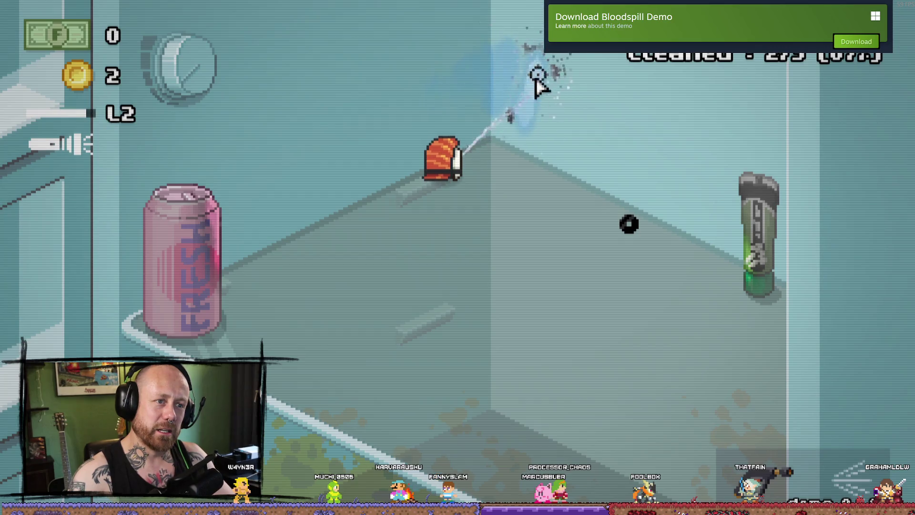
drag(524, 46, 529, 59)
drag(659, 108, 628, 227)
key(d)
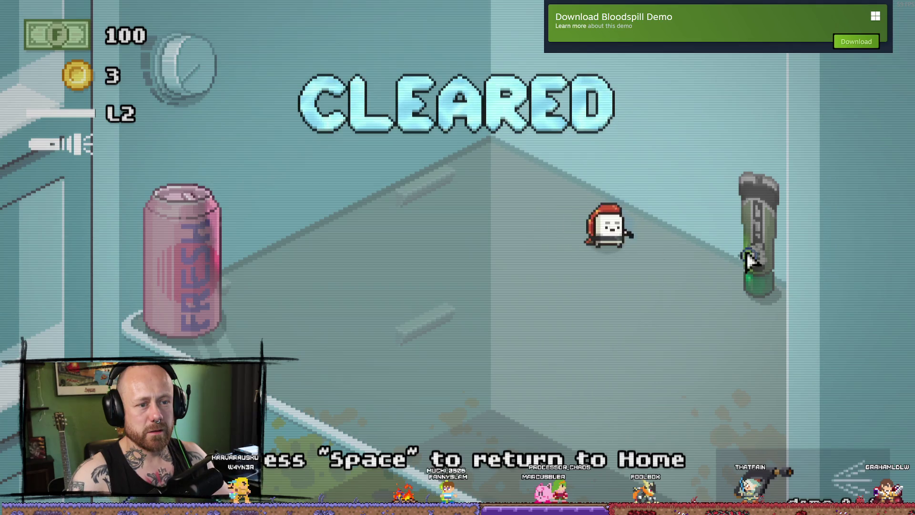
key(s)
drag(766, 292, 782, 290)
key(s)
key(a)
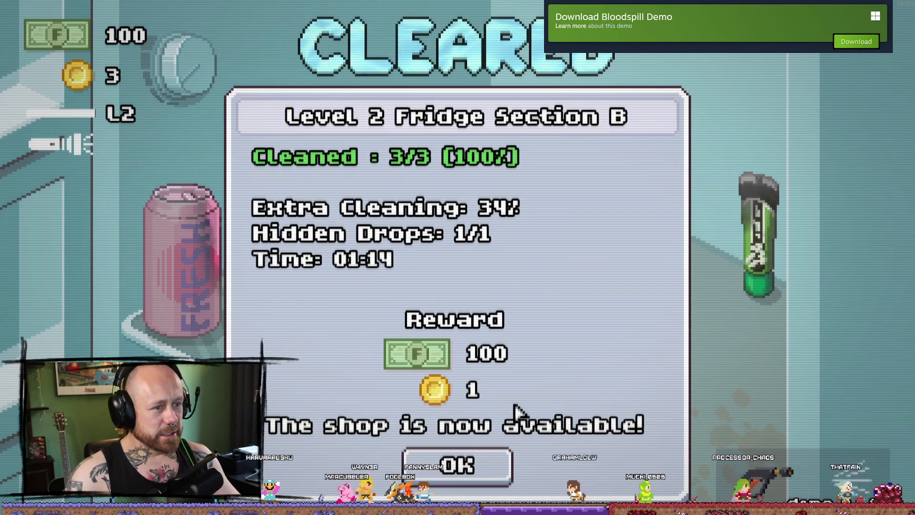
Close the Section B results, return home, and take the JUNGLE CD off the wall.
click(491, 474)
key(space)
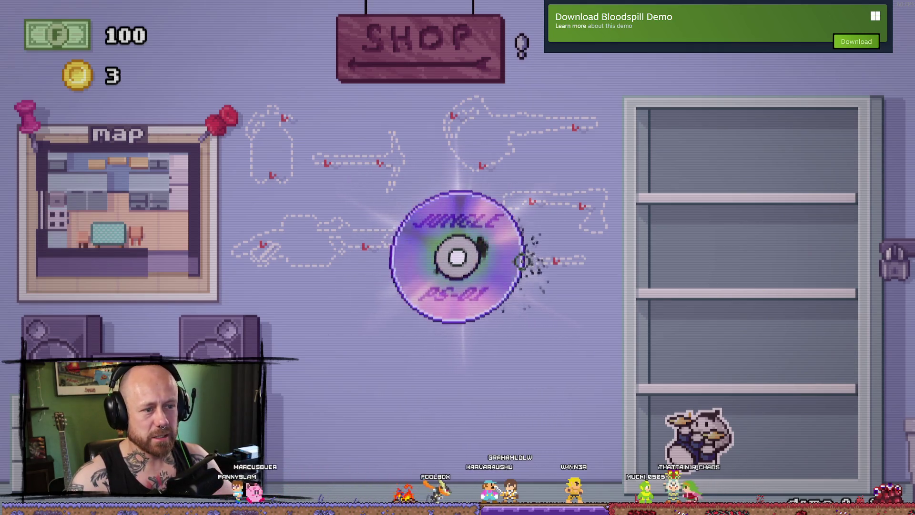
click(460, 245)
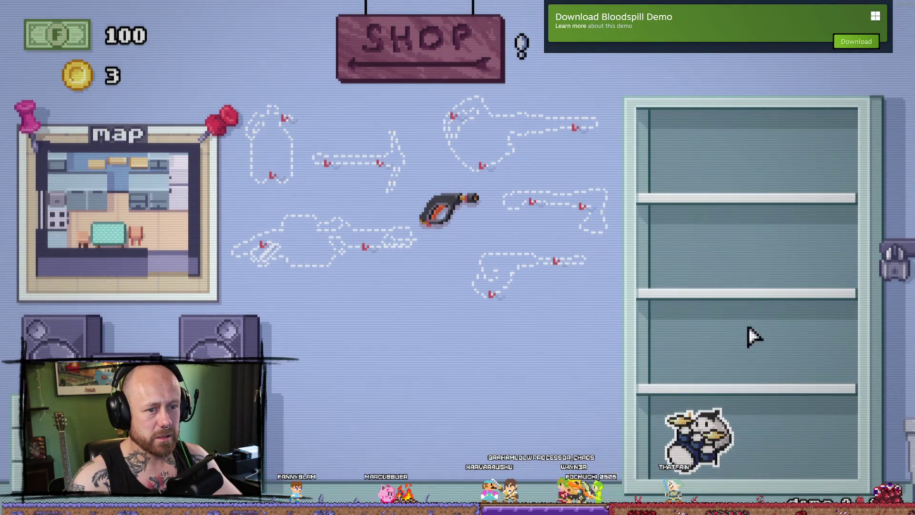
click(496, 196)
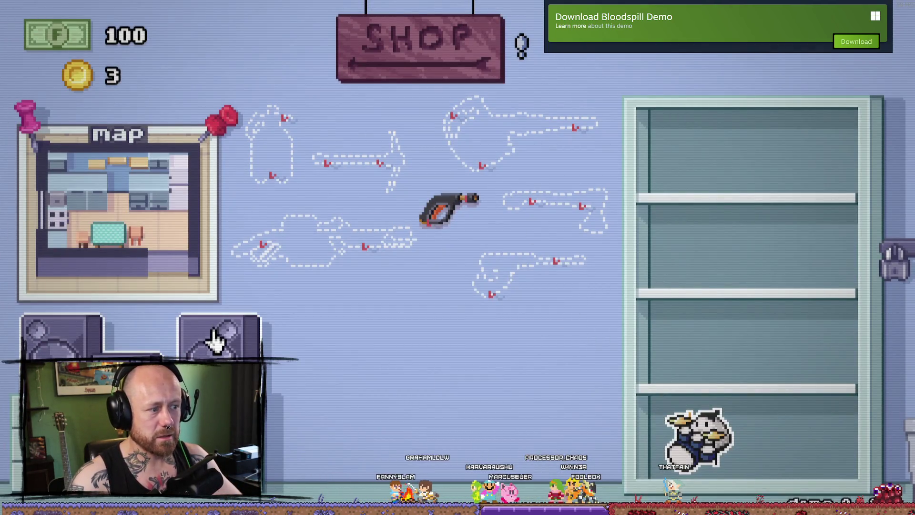
Browse the Cool Toolz shop, then select the freezer mission on the kitchen map.
click(442, 47)
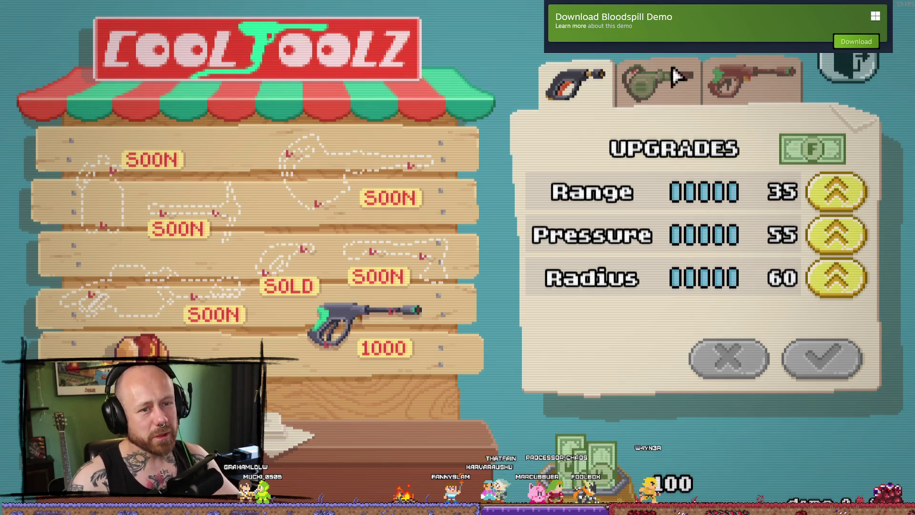
click(868, 62)
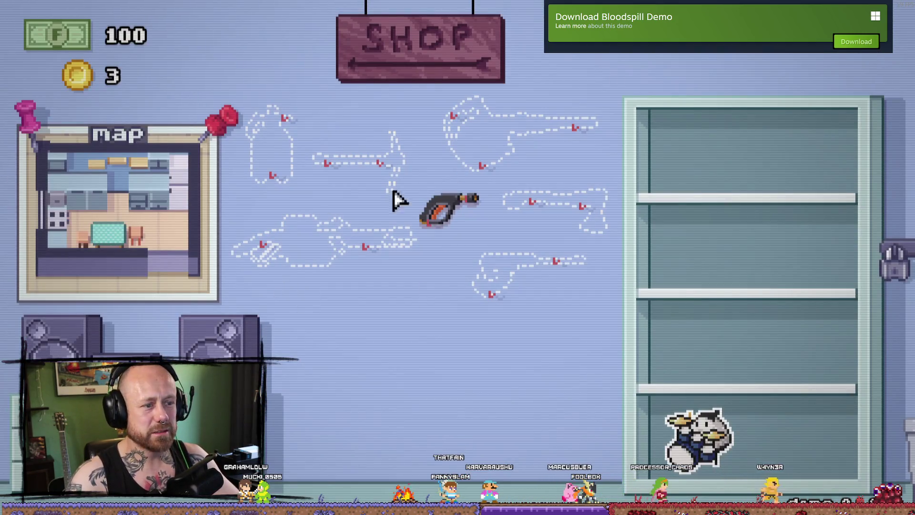
click(119, 236)
click(453, 156)
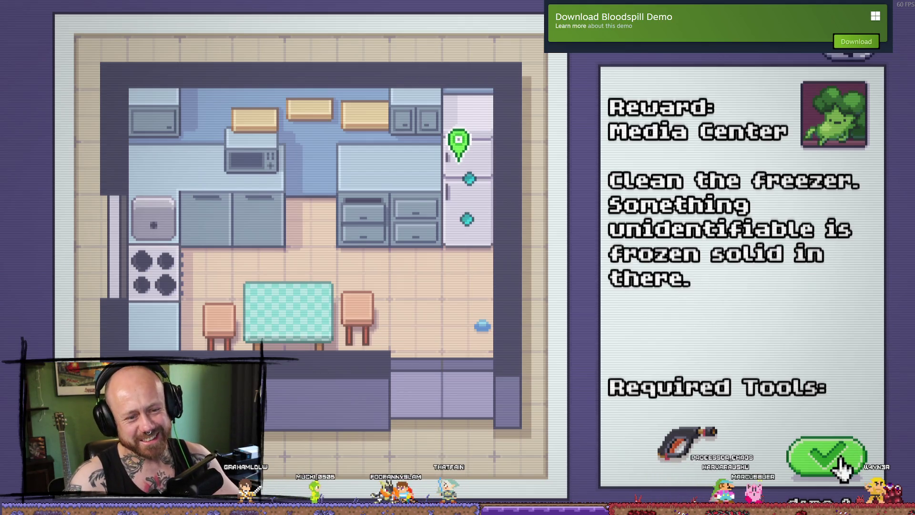
Accept the freezer mission and spray the frost off the giant frozen ham.
click(820, 471)
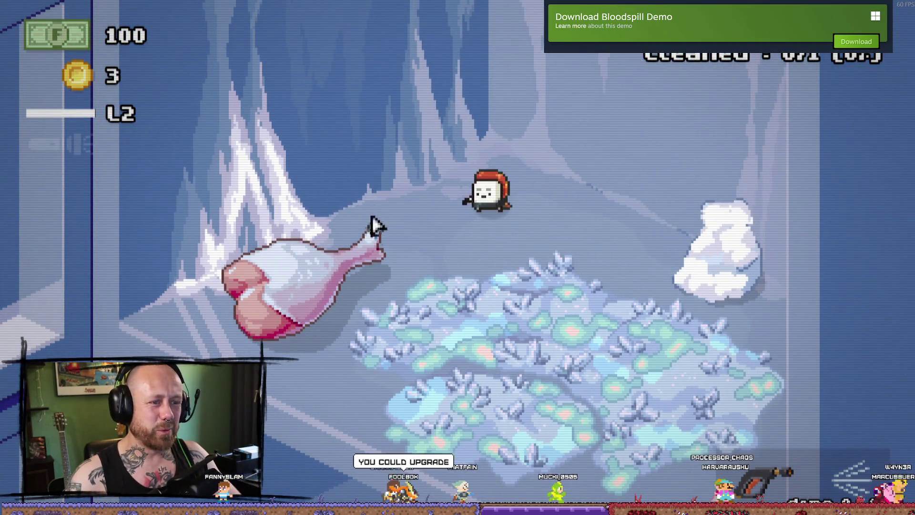
click(553, 158)
drag(344, 96, 282, 309)
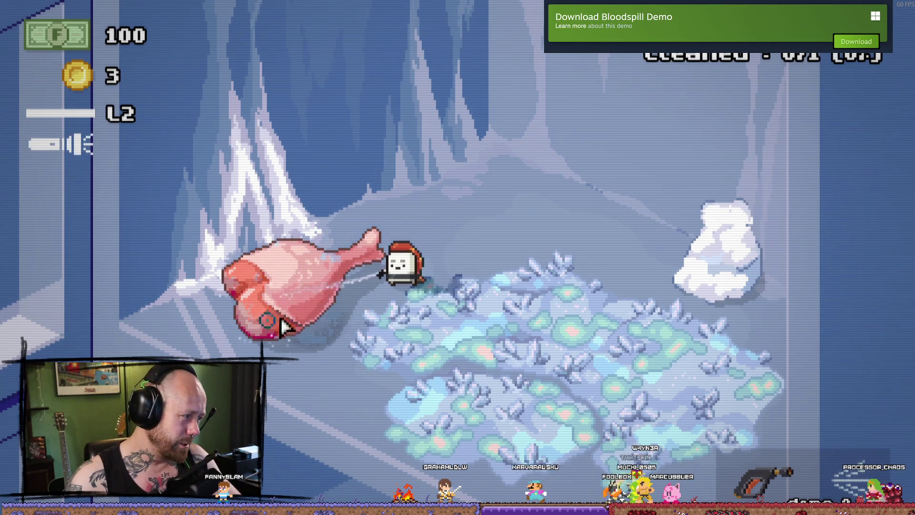
drag(268, 260, 278, 267)
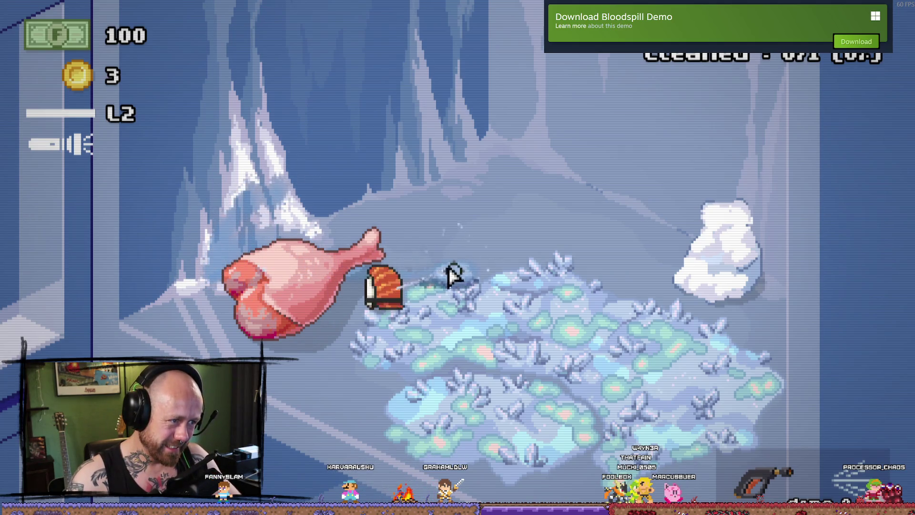
drag(324, 291, 295, 209)
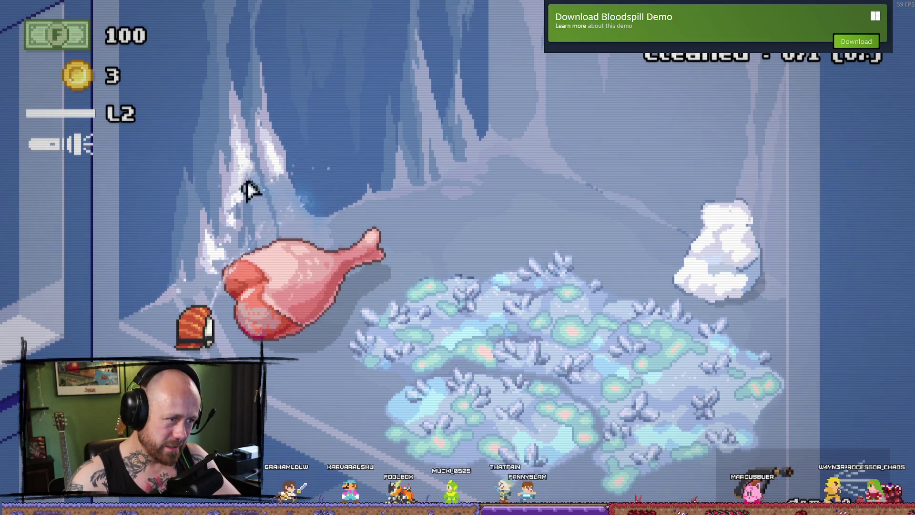
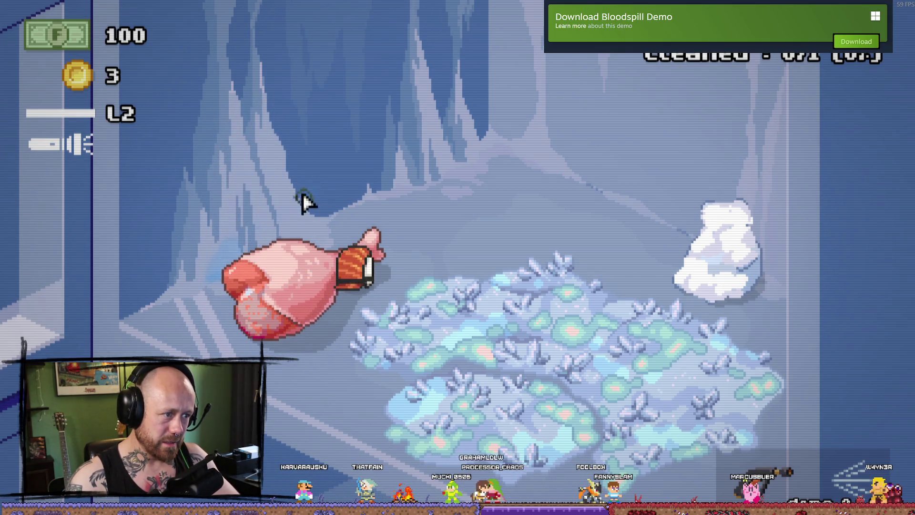
Wash the slime around the meat and the dark patch below the bear.
drag(282, 195, 747, 213)
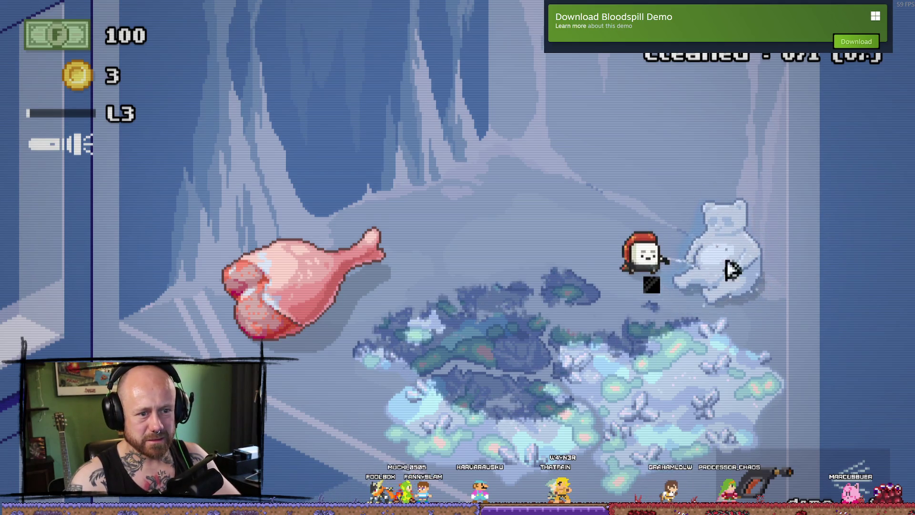
key(s)
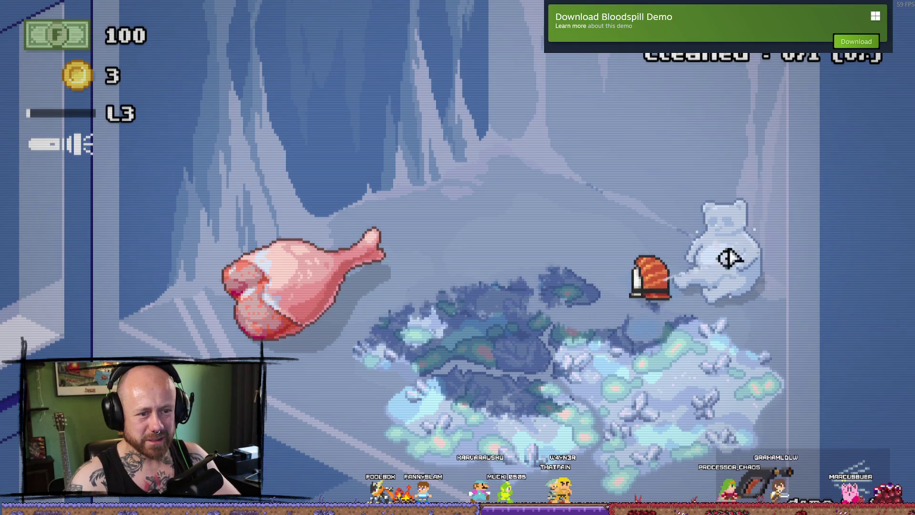
drag(731, 210, 390, 370)
key(a)
key(s)
key(w)
key(a)
key(s)
key(a)
drag(427, 339, 640, 294)
Wash the last slime off the bush patch so the Freezer clears at 100%, then dismiss the results.
key(d)
key(s)
key(s)
key(w)
key(a)
key(w)
key(d)
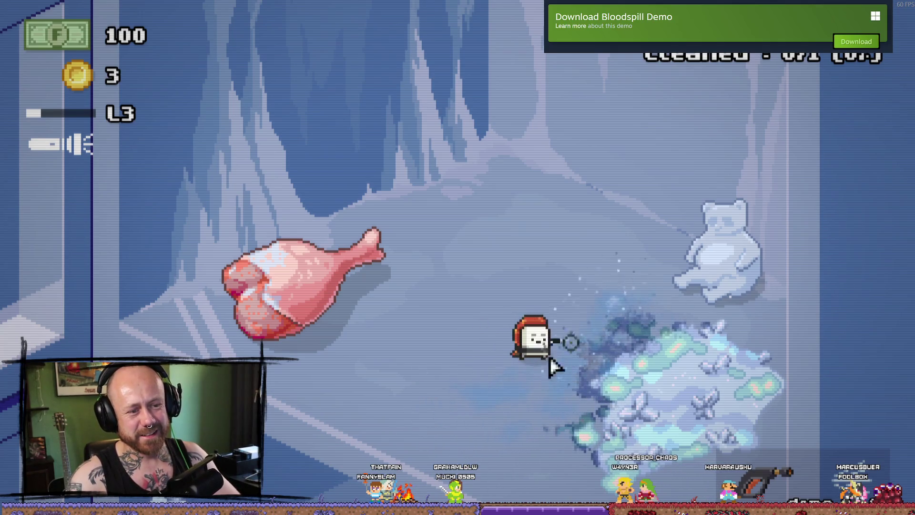
drag(596, 331, 702, 416)
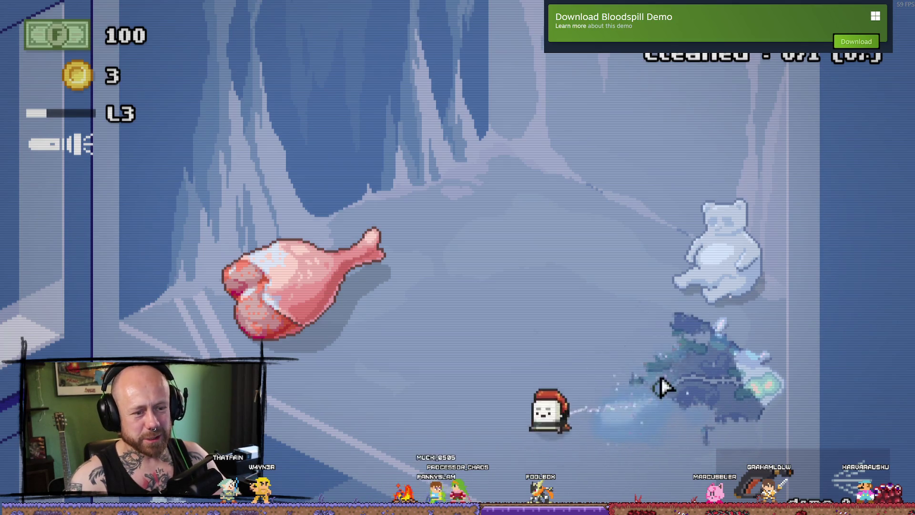
drag(645, 373, 702, 333)
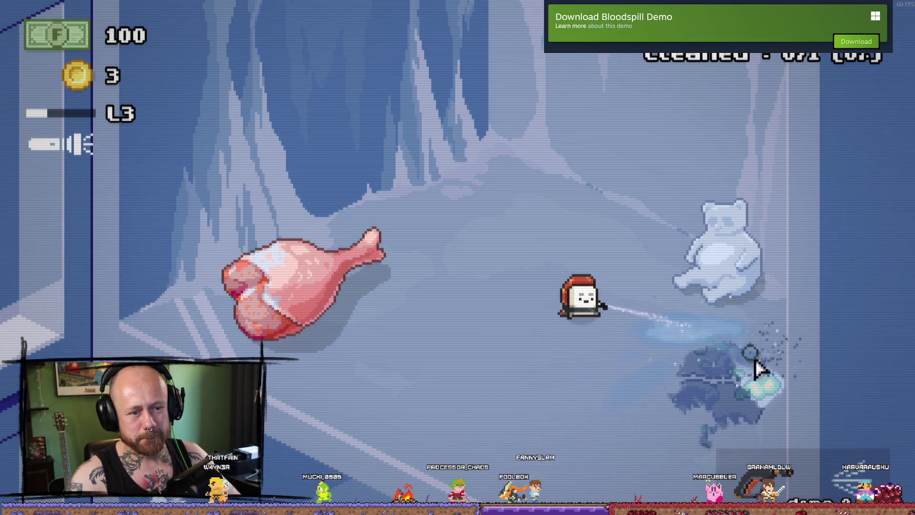
drag(756, 364, 690, 398)
drag(723, 357, 750, 396)
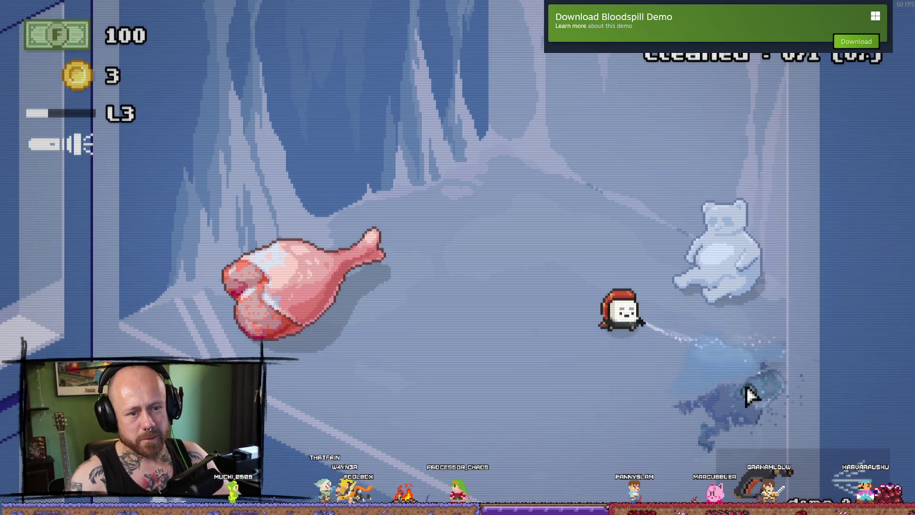
drag(766, 396, 673, 415)
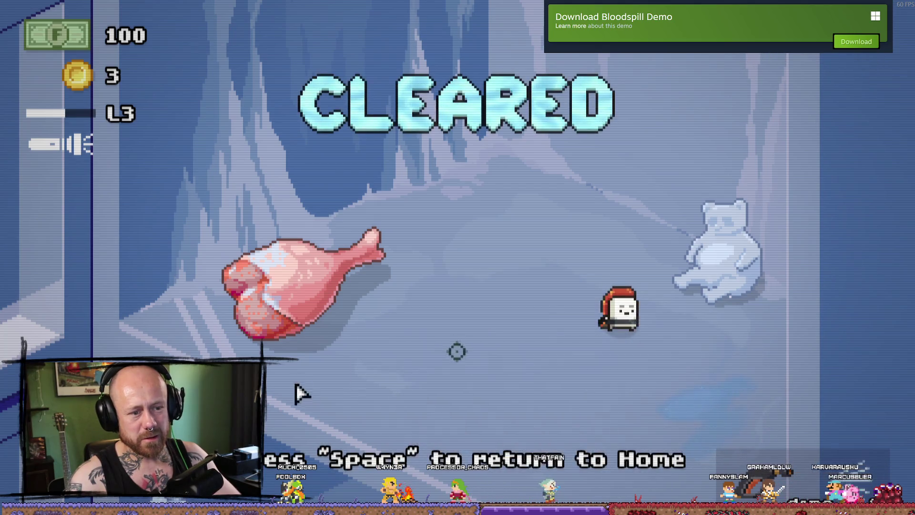
key(space)
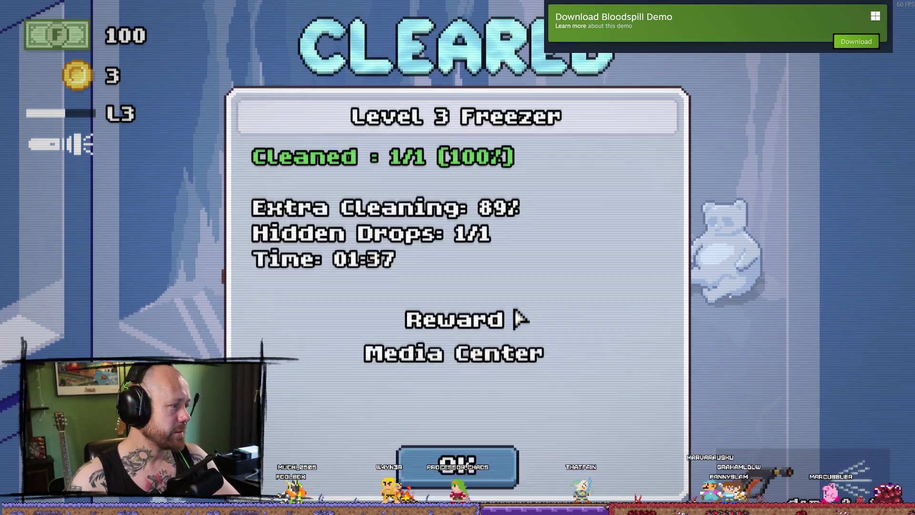
Buy the sprayer's Pressure upgrade from 55 to 100 in the shop, then bring up the mission map.
key(space)
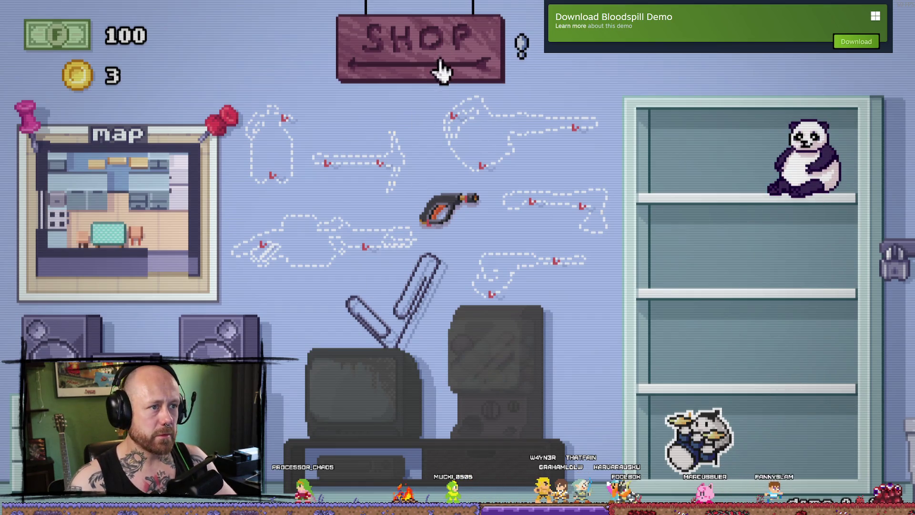
click(441, 70)
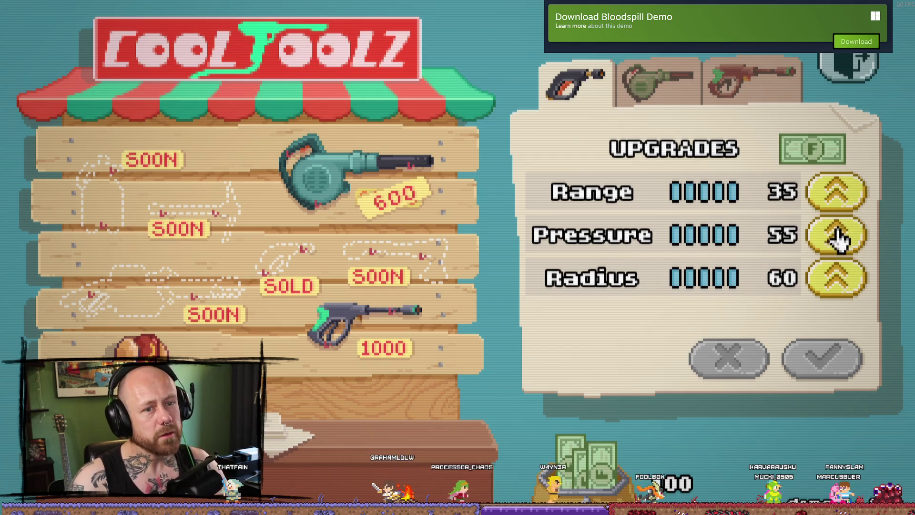
click(838, 245)
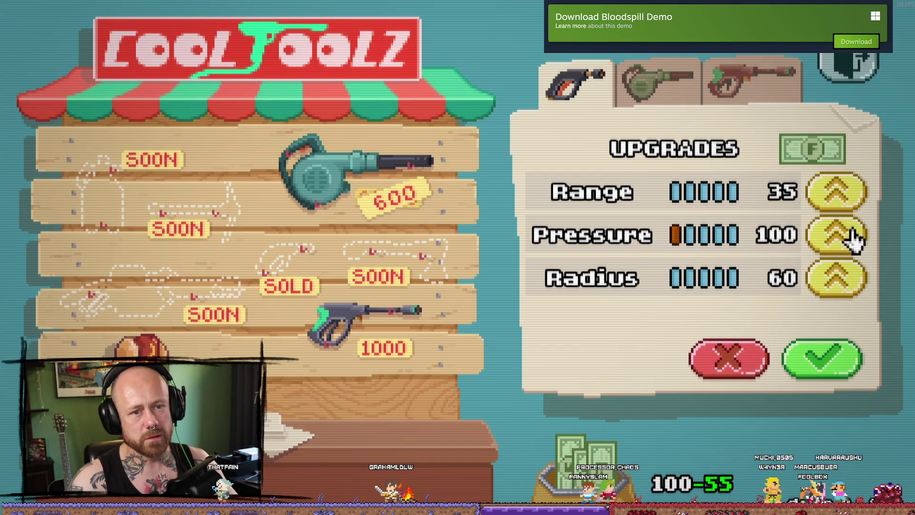
click(823, 359)
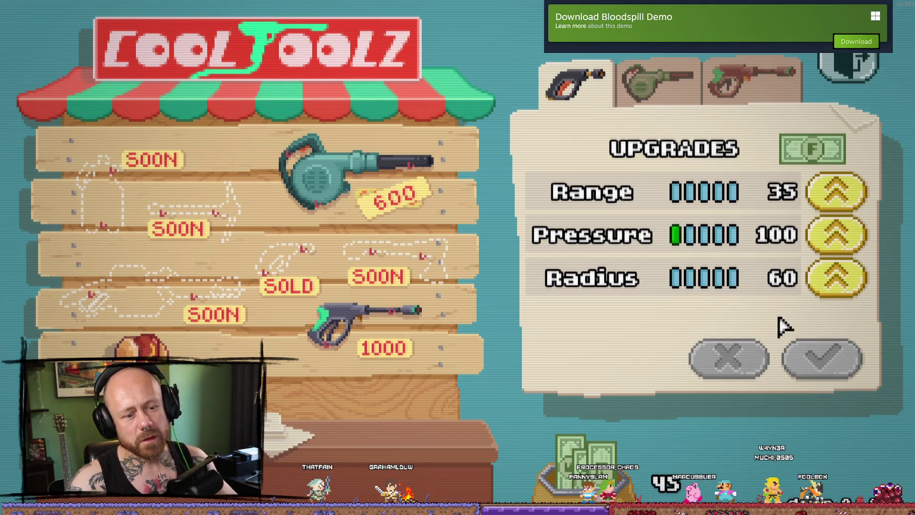
click(843, 71)
click(190, 241)
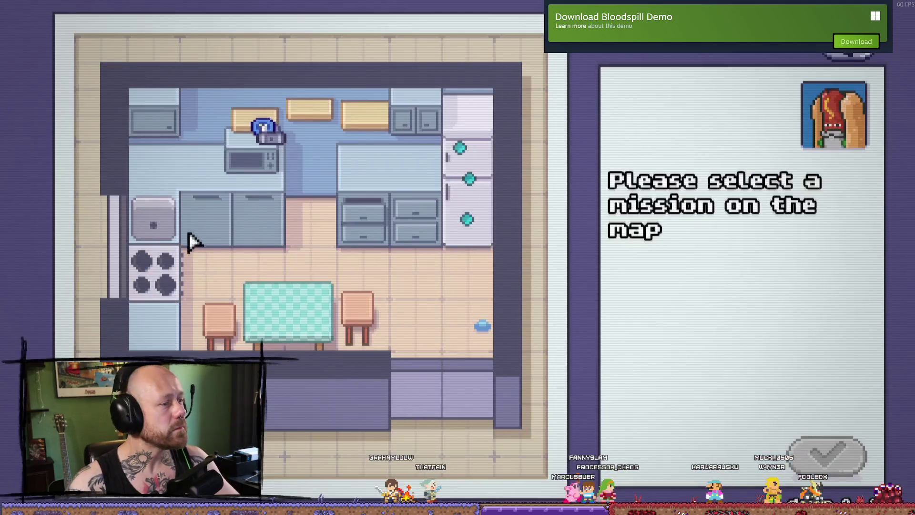
Select the garage toy-tidying mission, paying 140 and needing the pressure washer, and accept it.
click(256, 122)
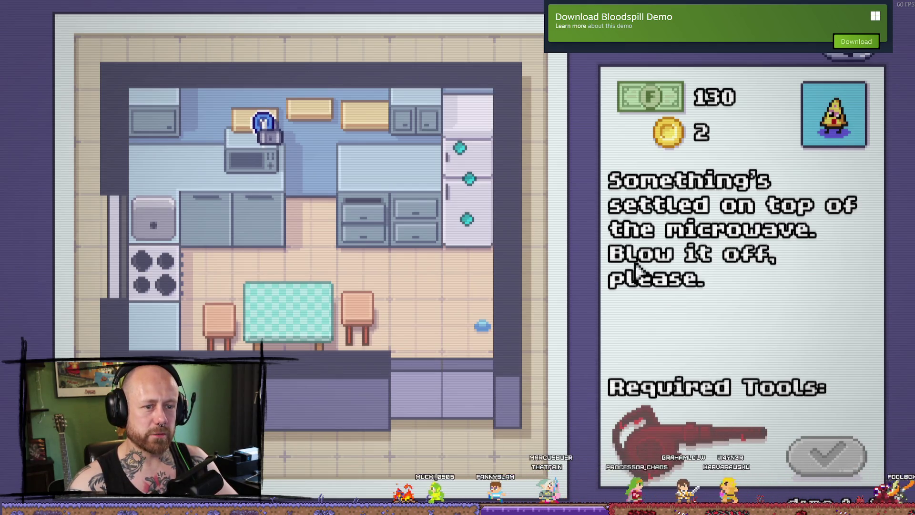
key(Right)
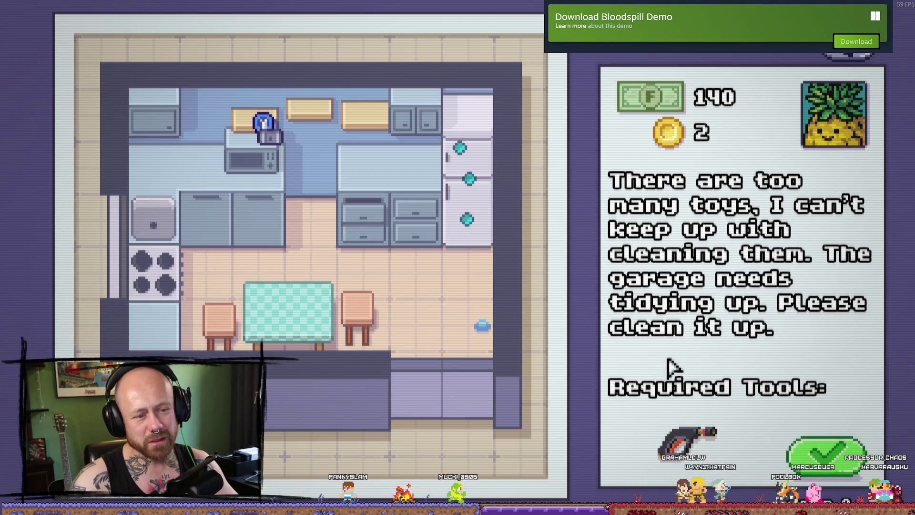
click(828, 465)
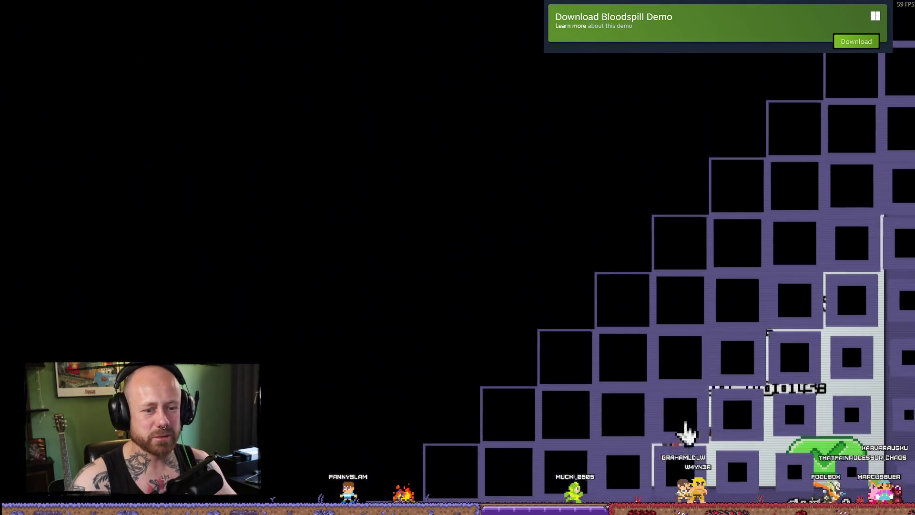
Spray the dirt off the garage door from the signpost down to its lower right.
key(d)
key(a)
drag(564, 458, 251, 220)
key(a)
key(w)
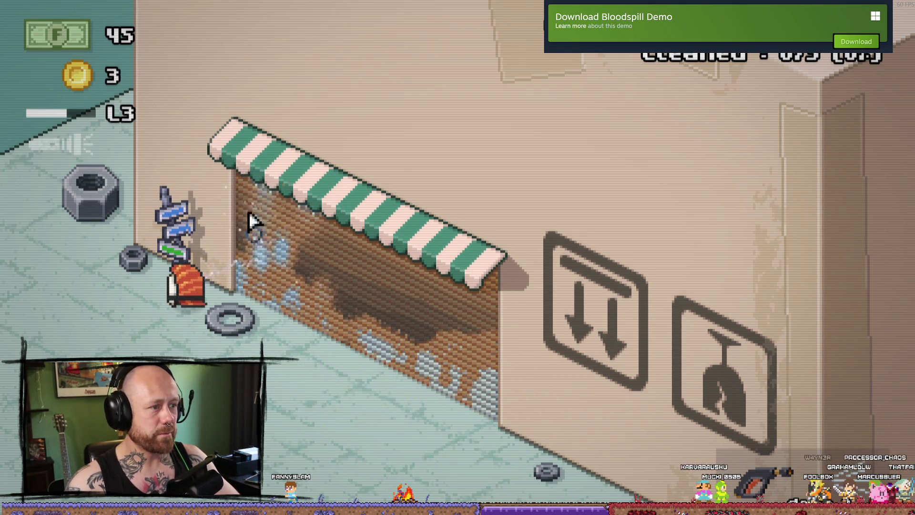
key(d)
drag(234, 271, 488, 394)
key(s)
key(w)
key(a)
key(w)
key(s)
key(d)
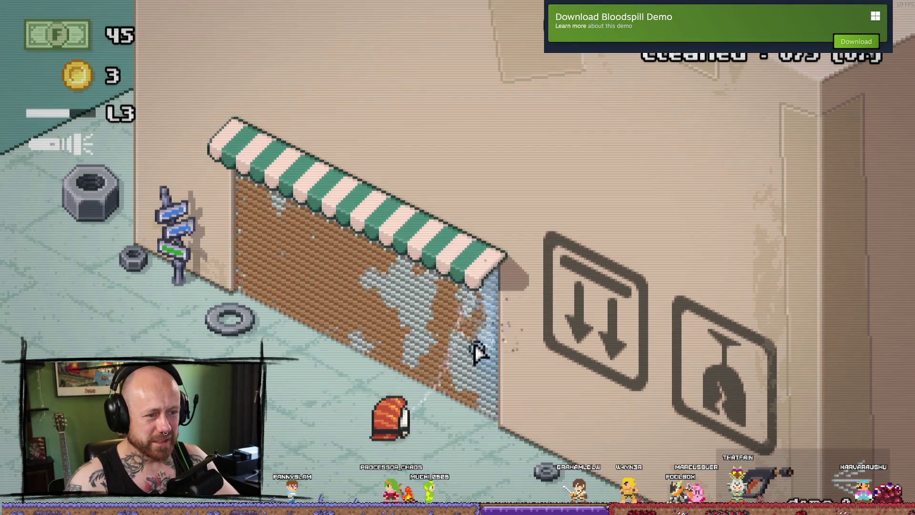
Wash the remaining brown patches near the awning and the left side, reaching 1/3 cleaned.
drag(432, 292, 391, 260)
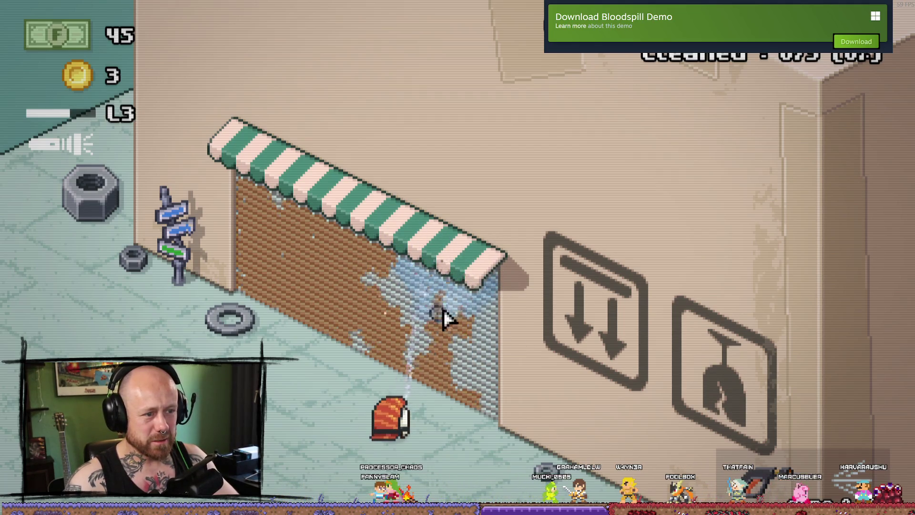
drag(451, 325, 464, 334)
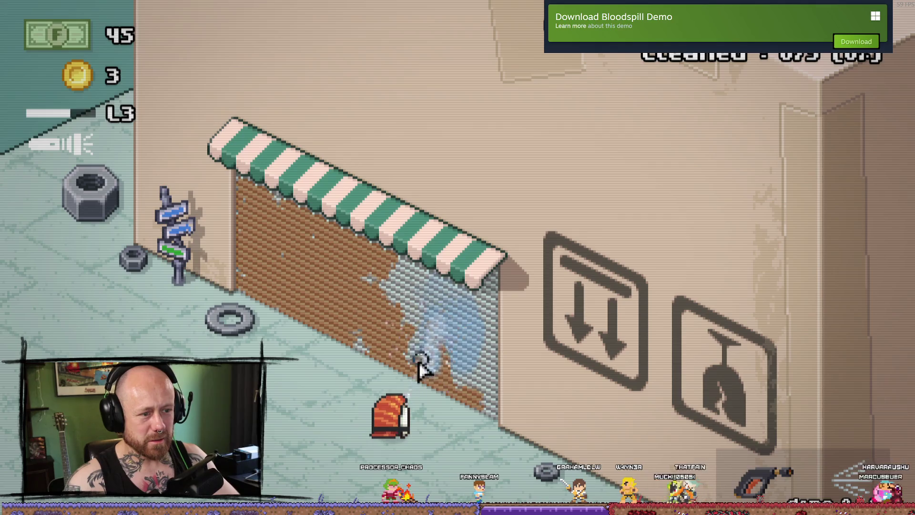
drag(453, 386, 395, 305)
drag(400, 264, 252, 195)
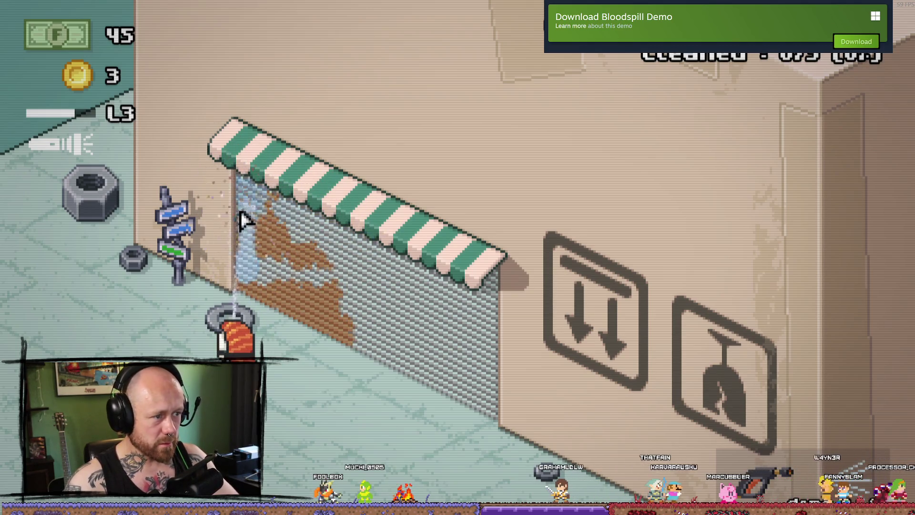
drag(239, 238, 267, 217)
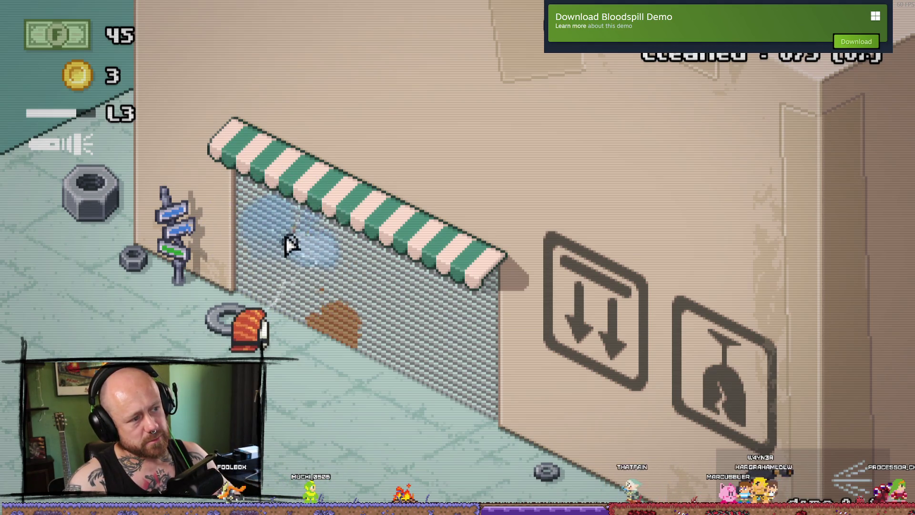
drag(320, 326, 515, 341)
Wash the dirt off the planter's front, its top and the plant.
key(s)
key(d)
key(a)
key(w)
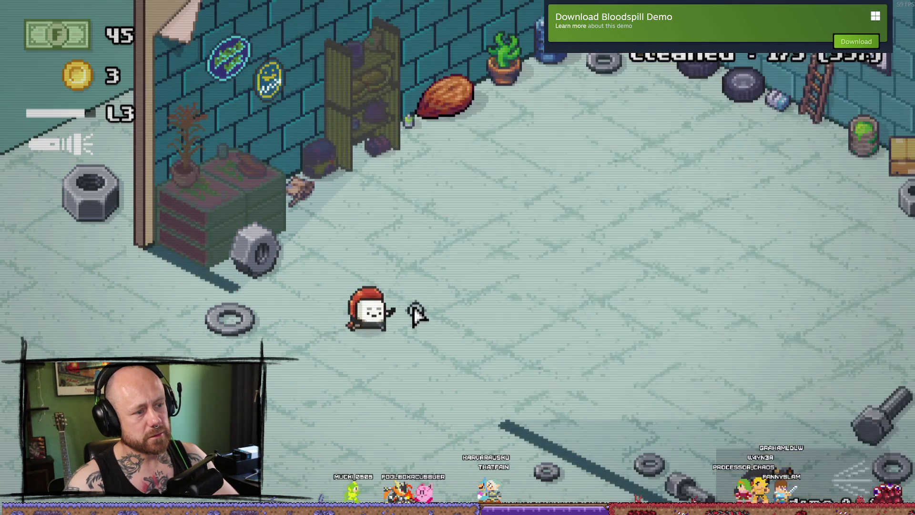
key(w)
key(a)
drag(259, 153, 187, 156)
key(s)
key(a)
key(a)
key(s)
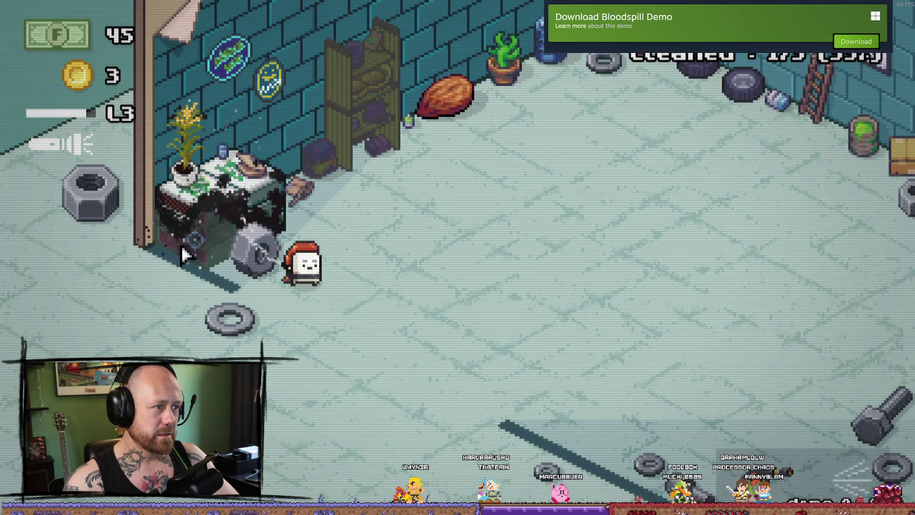
drag(241, 255, 162, 241)
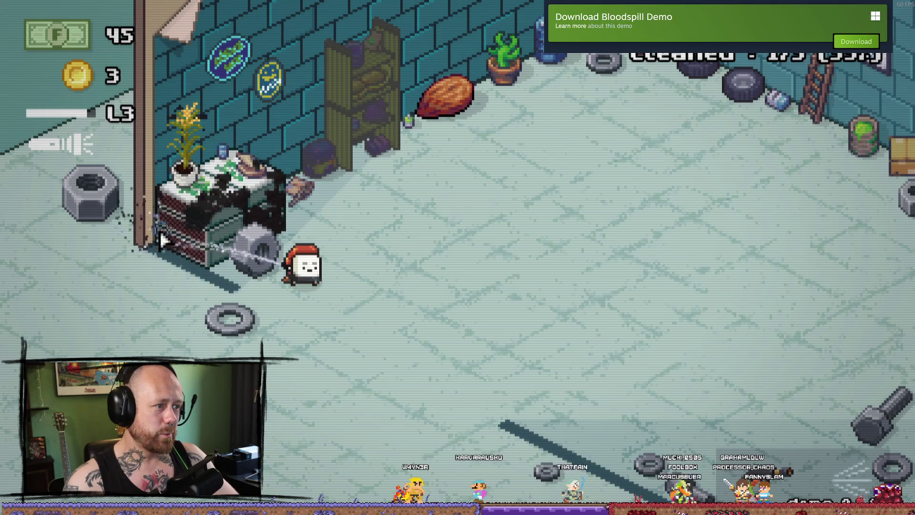
drag(141, 205, 183, 173)
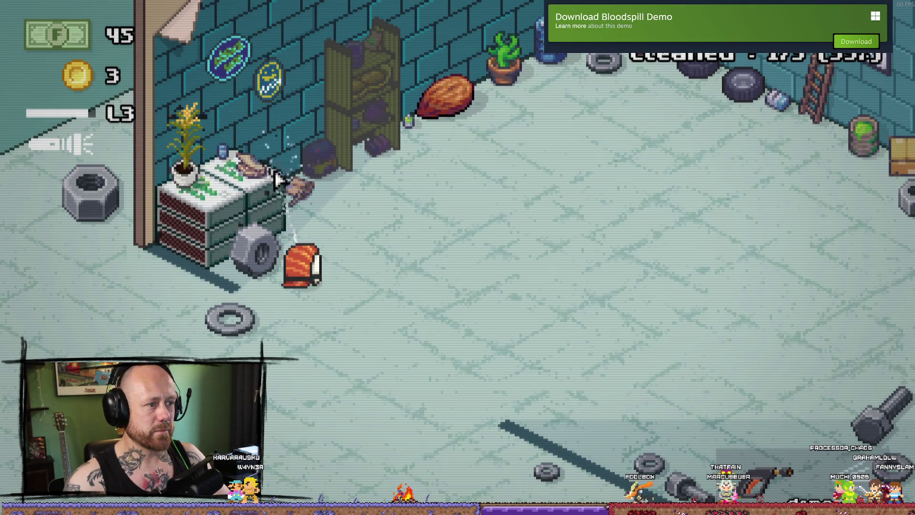
drag(270, 179, 286, 214)
key(w)
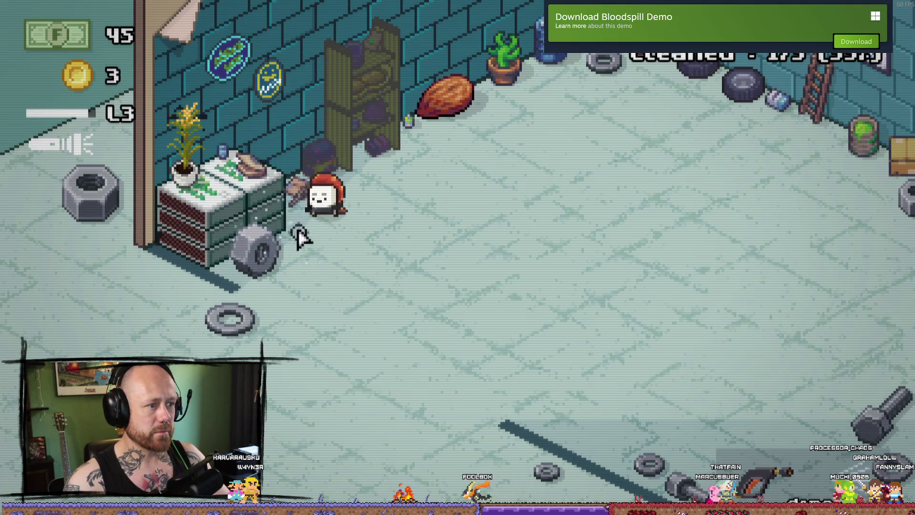
drag(297, 180, 204, 127)
Wash the jar and the cabinet clean until the garage level clears.
key(d)
key(w)
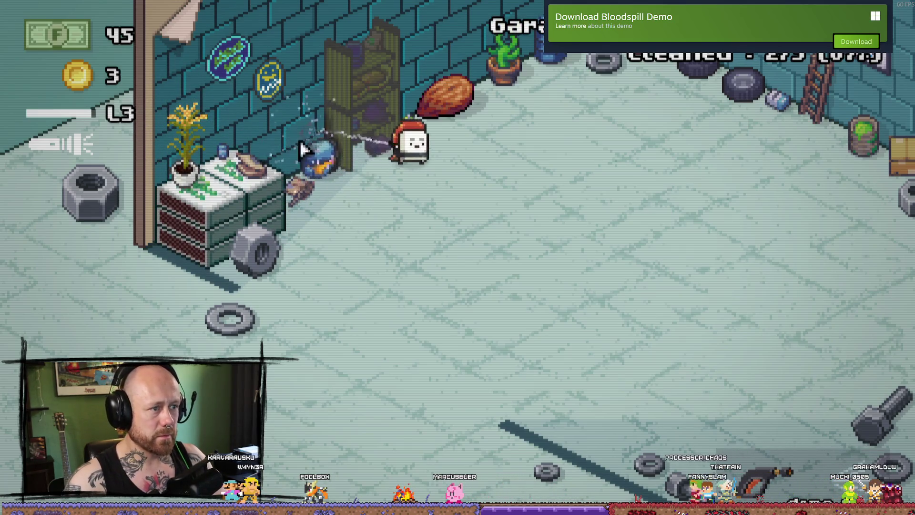
drag(296, 164, 398, 29)
key(d)
key(w)
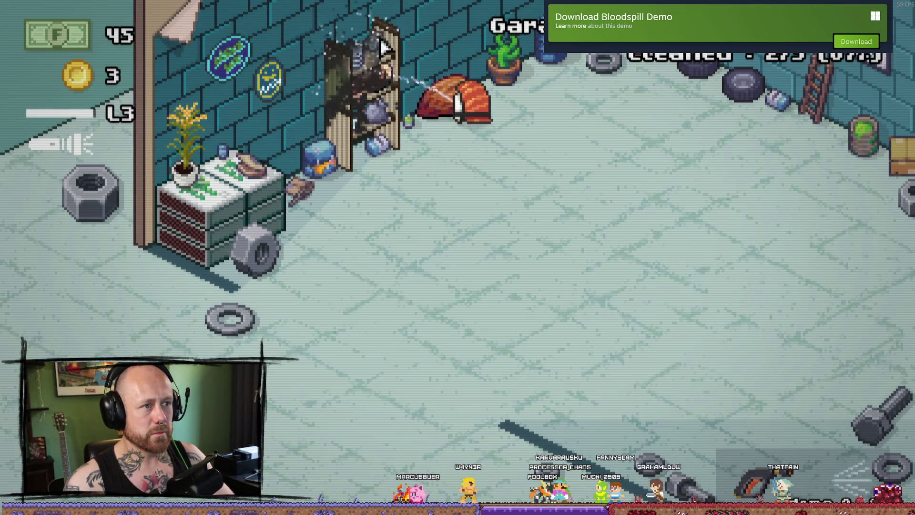
drag(333, 57, 381, 71)
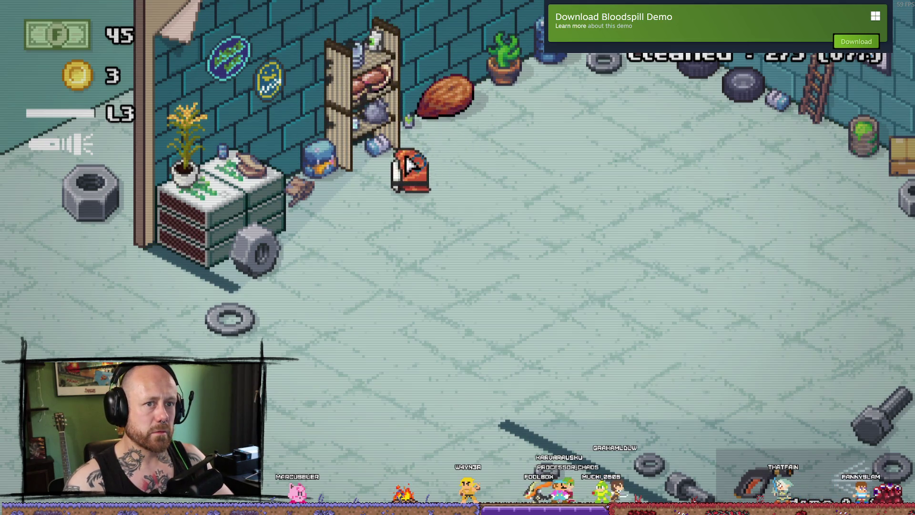
drag(332, 69, 394, 35)
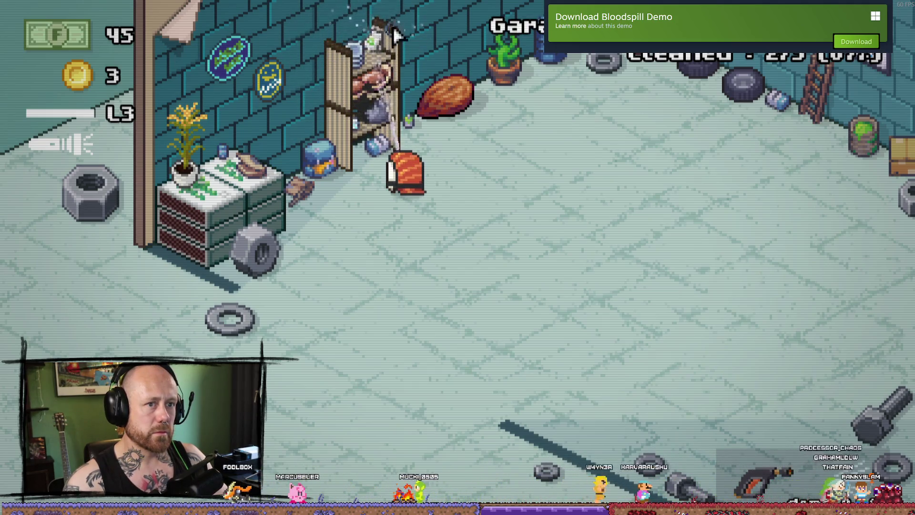
Accept the Level 4 results at 3/3 (100%) and return home with 185 cash and 5 coins.
key(a)
key(d)
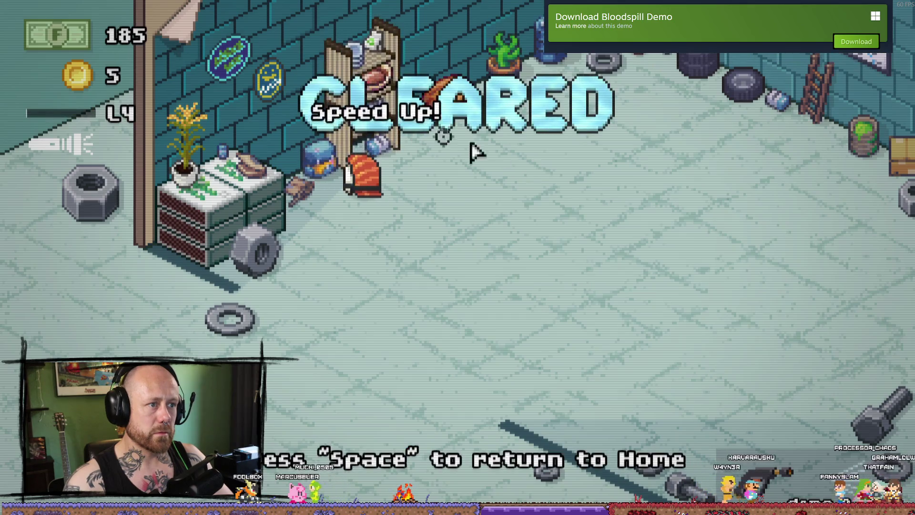
key(w)
key(s)
key(d)
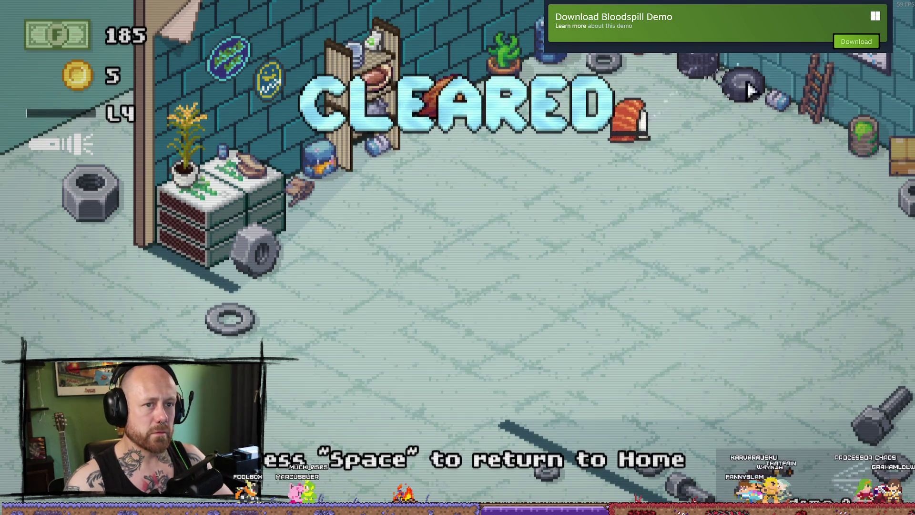
key(a)
key(space)
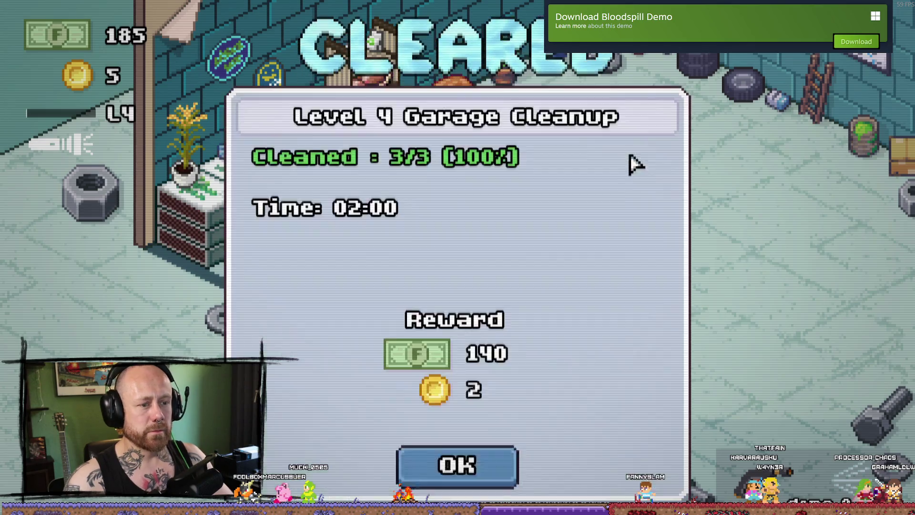
click(503, 452)
key(space)
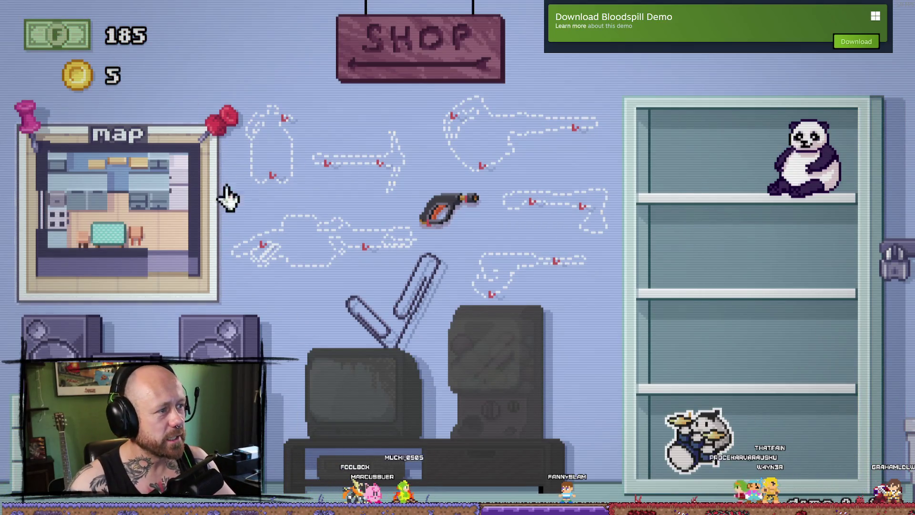
Pick the kitchen fridge sticker-removal mission on the map and accept it.
click(227, 187)
click(459, 257)
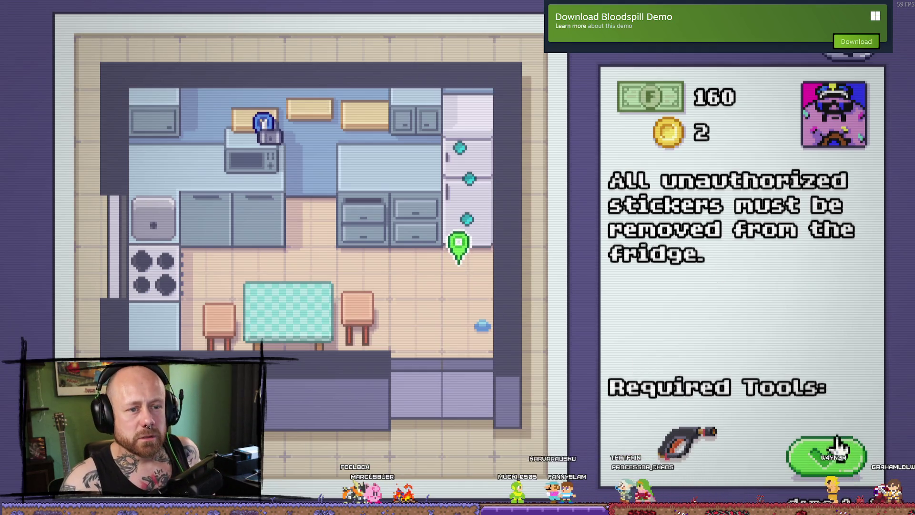
click(845, 444)
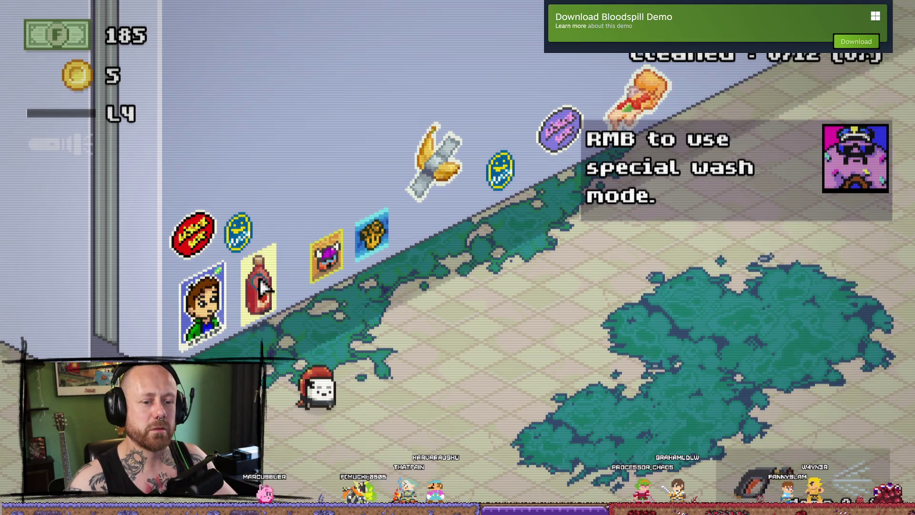
Spray around the bottle sticker and sweep most of the green grime off the floor, reaching 1/12.
drag(258, 289, 241, 279)
drag(248, 308, 256, 364)
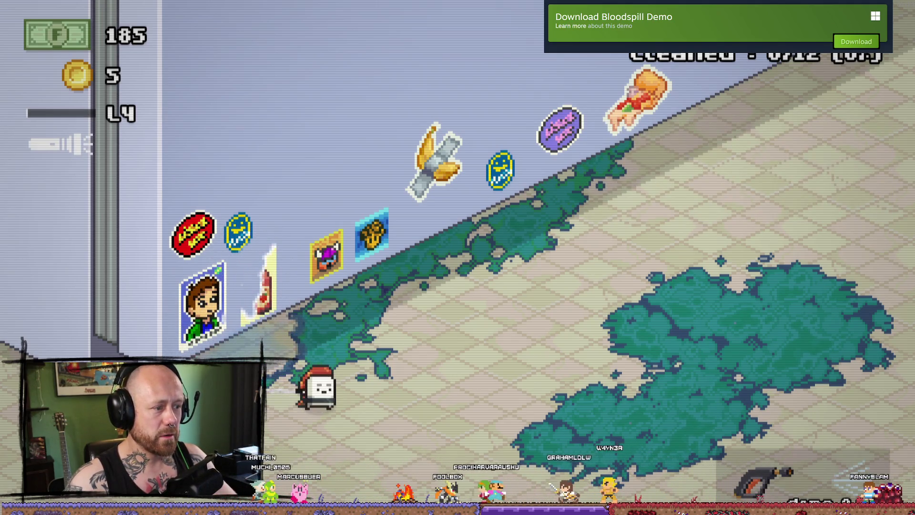
drag(313, 390, 576, 453)
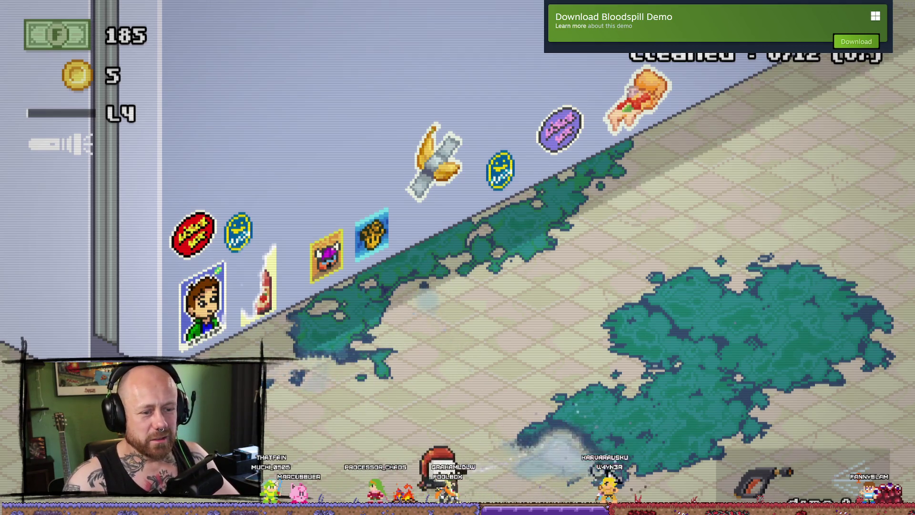
drag(617, 474, 568, 407)
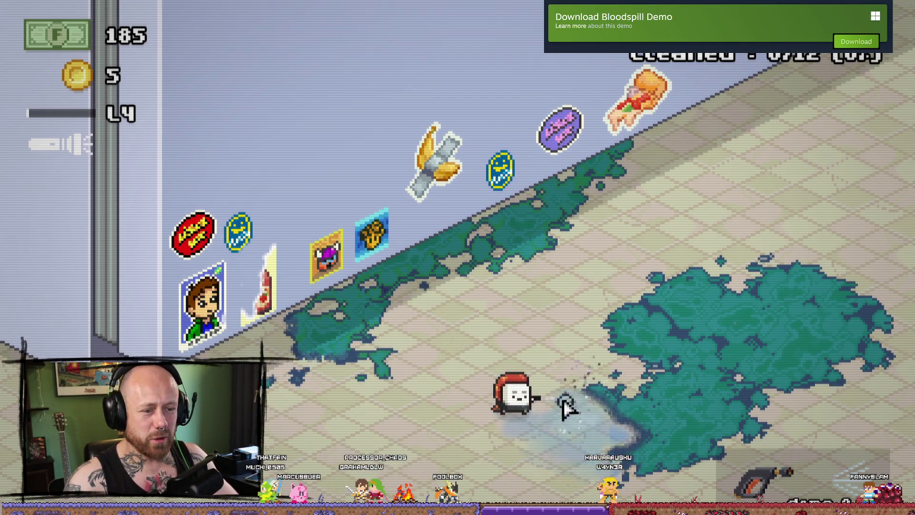
drag(650, 319, 723, 281)
drag(823, 266, 735, 403)
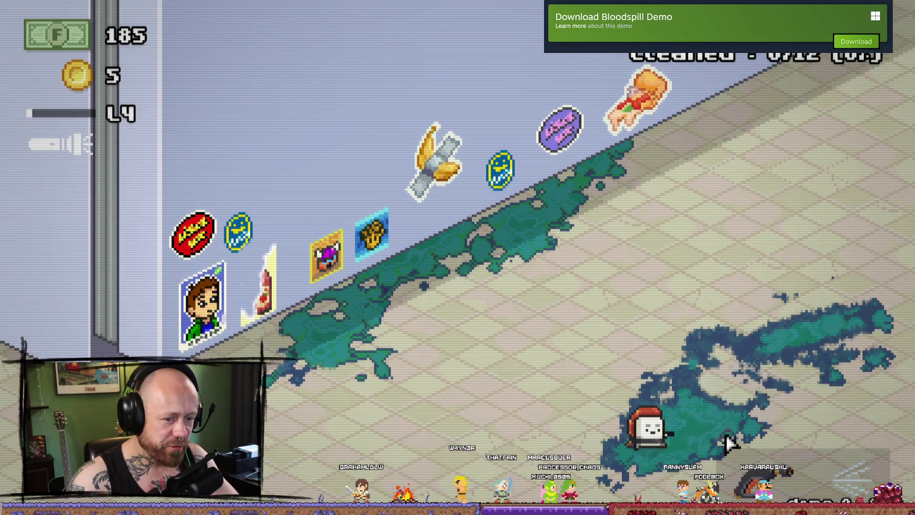
drag(732, 441, 628, 408)
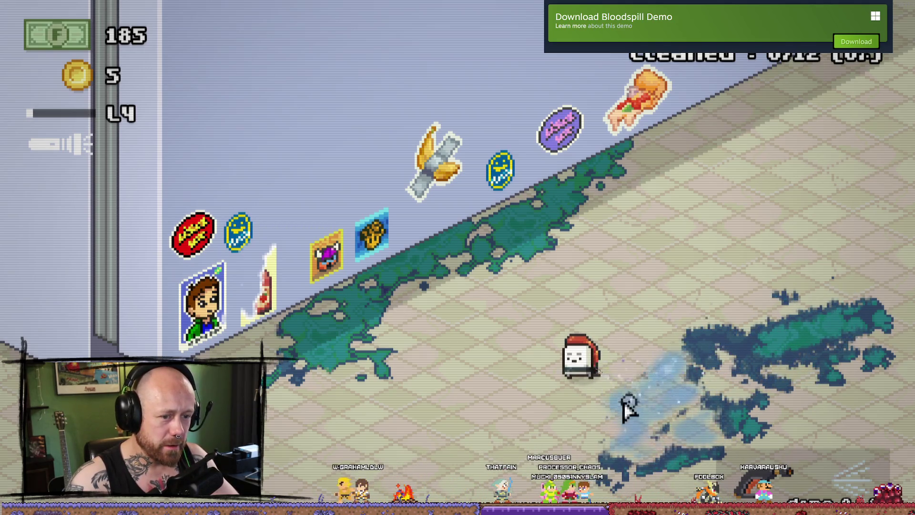
drag(591, 460, 343, 311)
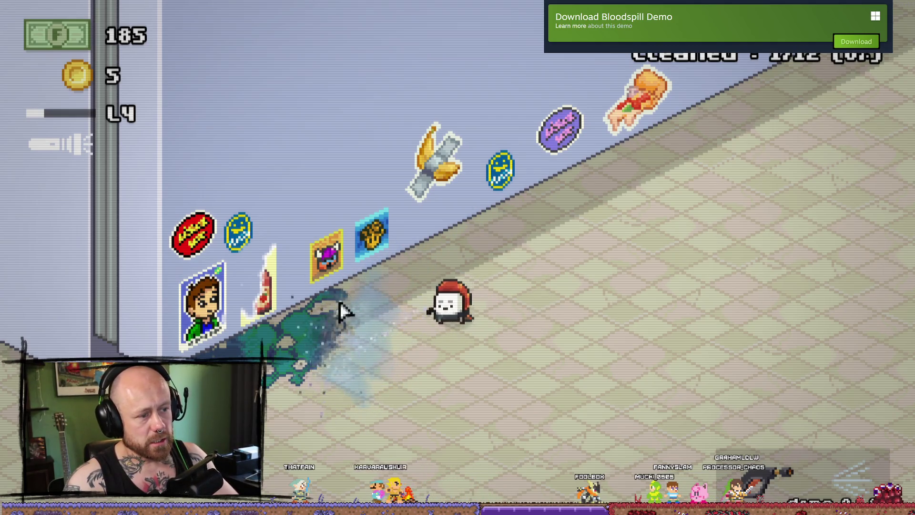
Wash the portrait, red bottle and faded stickers off the lower fridge wall.
drag(380, 286, 274, 344)
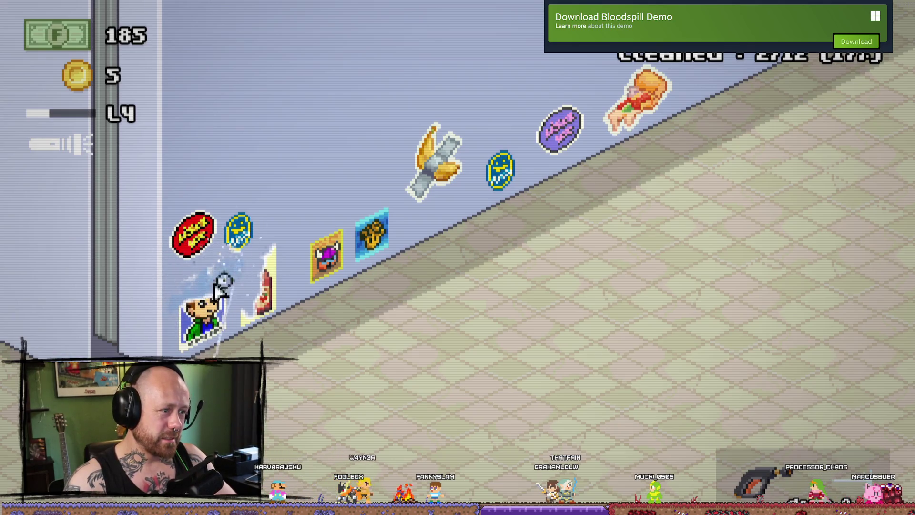
drag(184, 278, 187, 349)
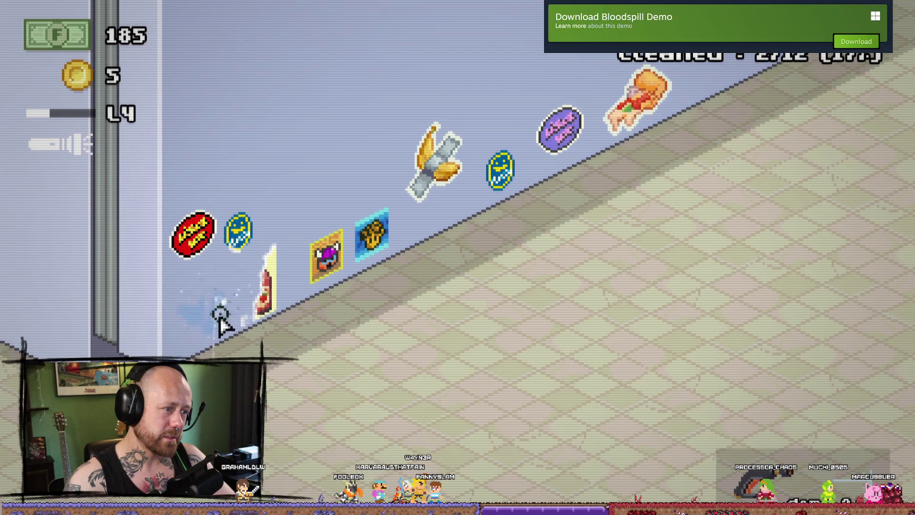
drag(206, 303, 253, 308)
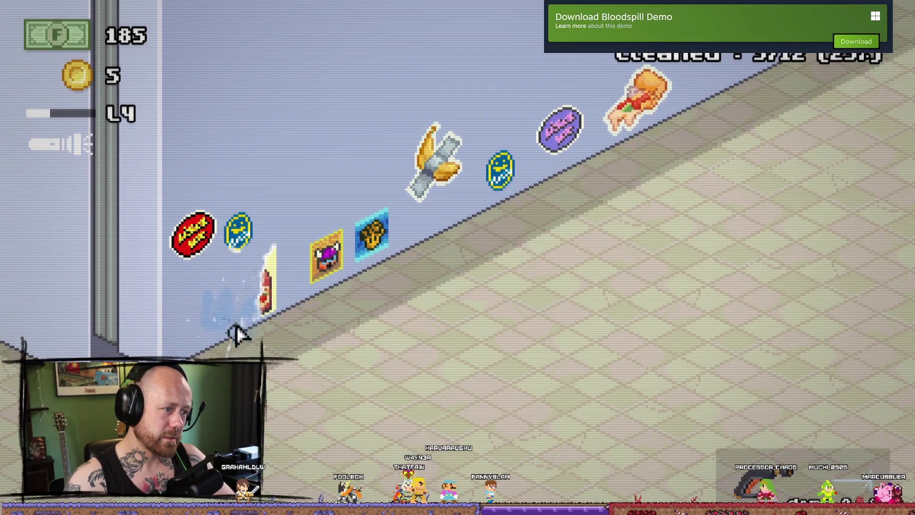
drag(269, 284, 240, 232)
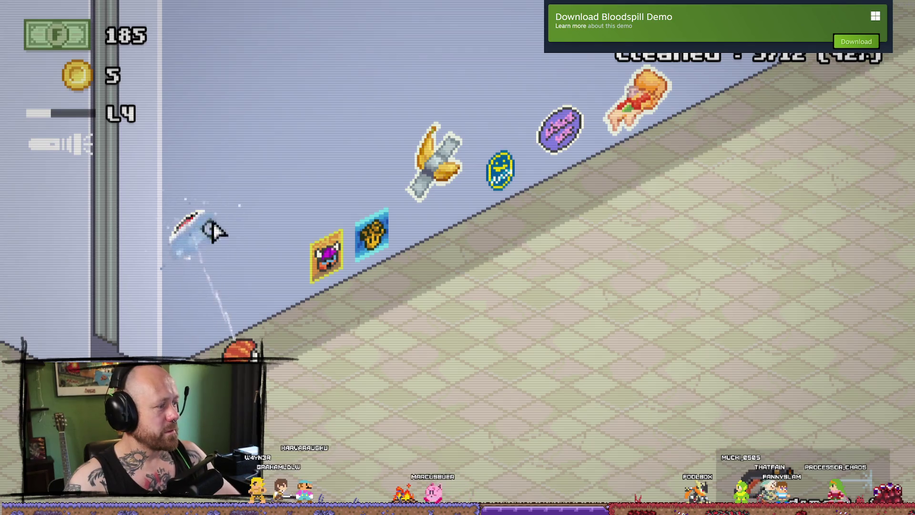
drag(207, 240, 389, 224)
drag(353, 265, 319, 283)
drag(337, 254, 401, 228)
drag(357, 260, 568, 149)
Wash the last stickers higher up to clear the level, raising cash to 345 and coins to 7.
key(d)
key(w)
drag(562, 117, 556, 120)
key(w)
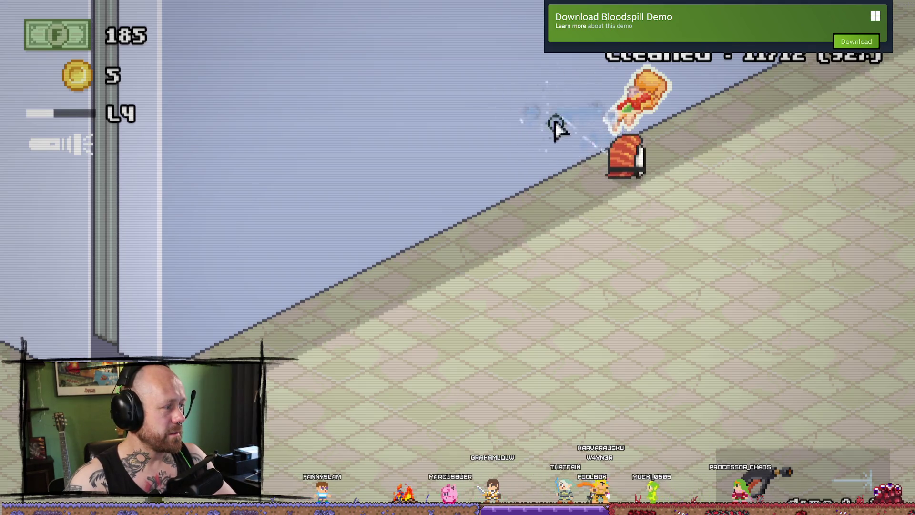
drag(495, 131, 620, 124)
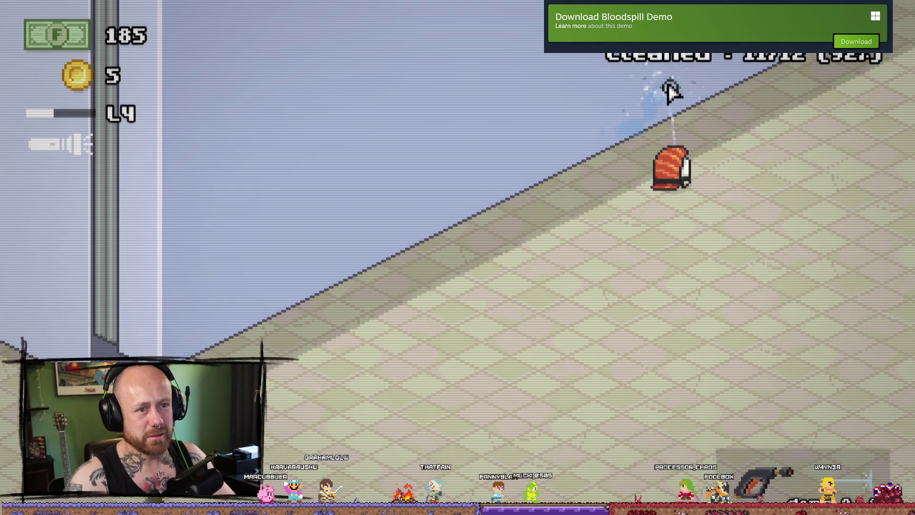
drag(663, 76, 657, 92)
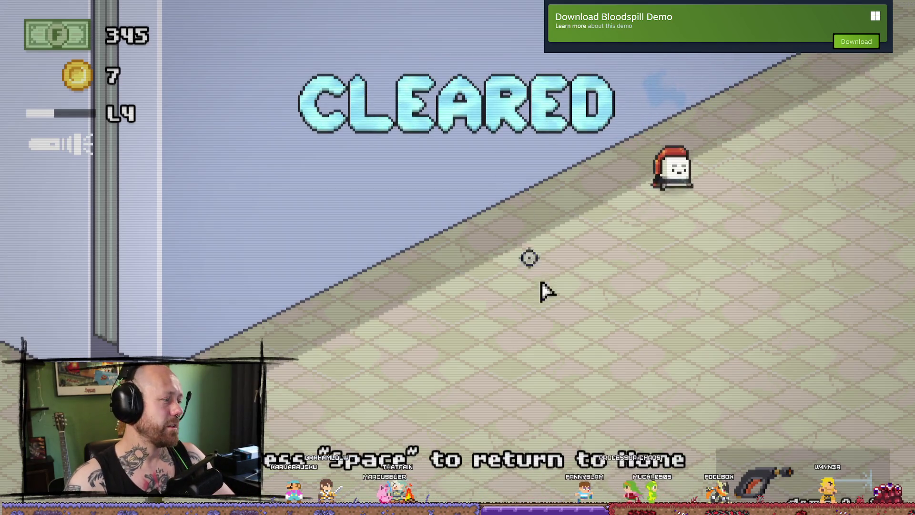
View the Level 5 fridge results and return to the home room holding 345 cash and 7 coins.
key(s)
key(a)
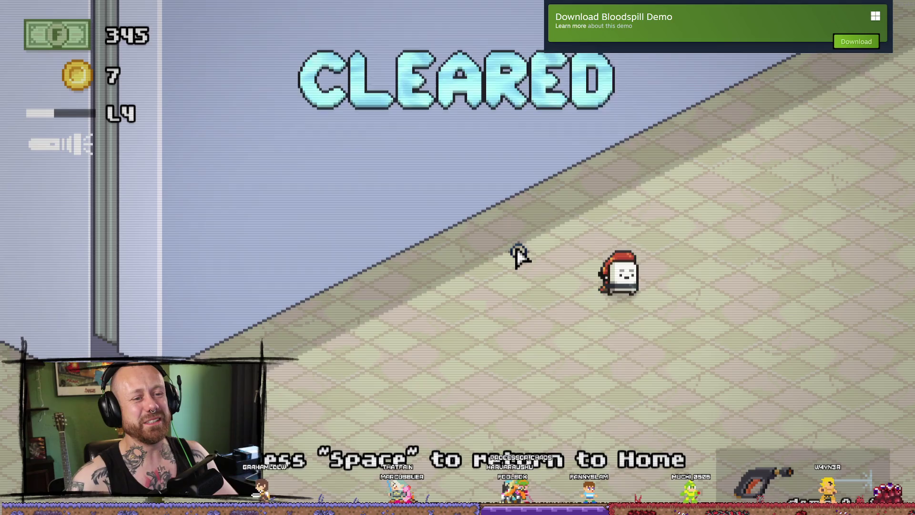
key(space)
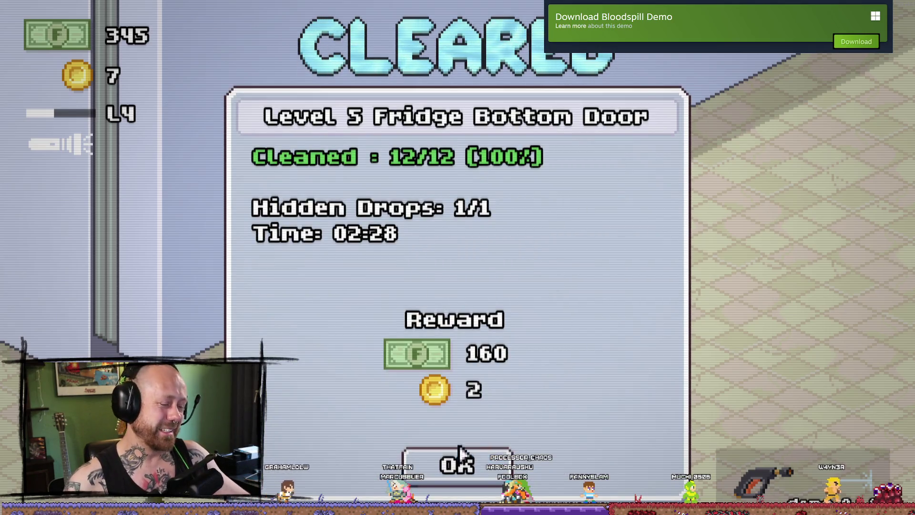
key(space)
key(space)
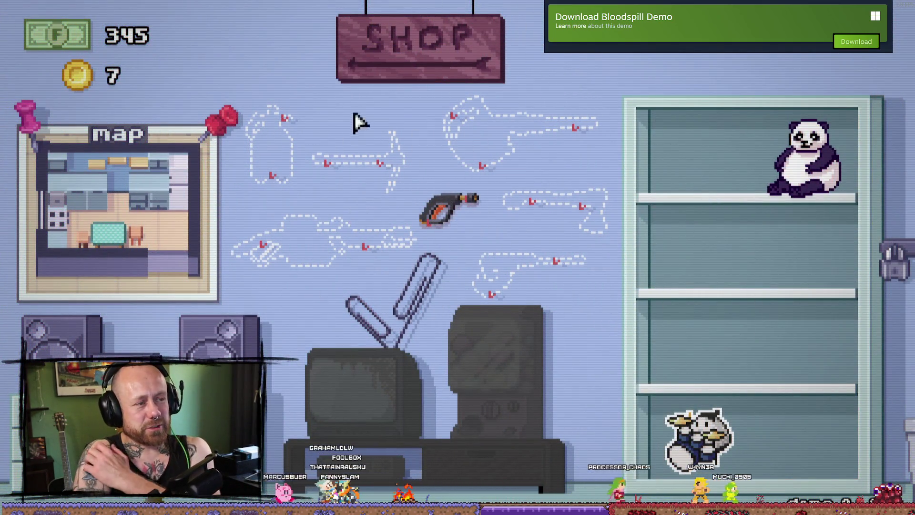
click(437, 59)
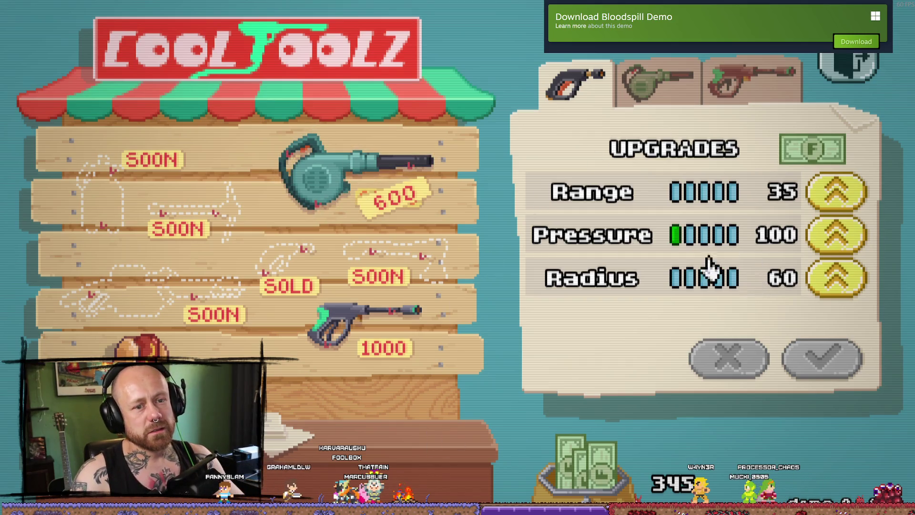
key(Escape)
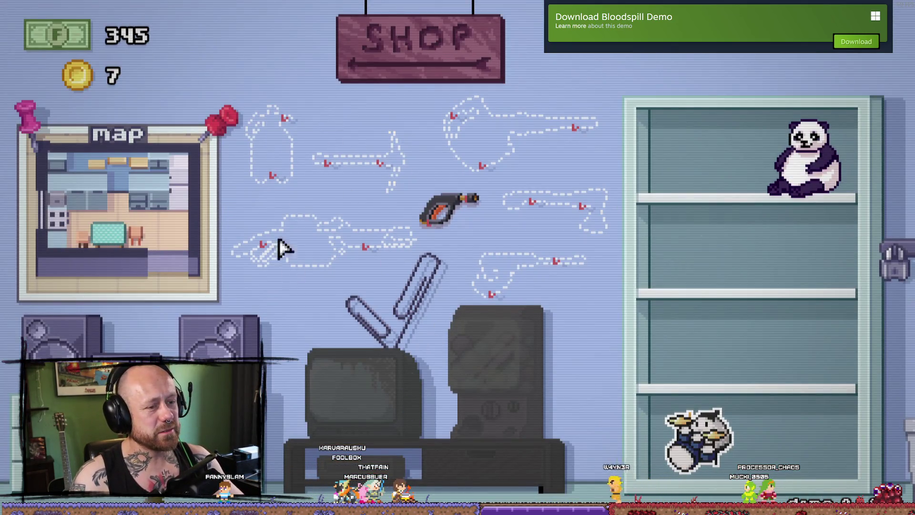
key(Escape)
key(Escape)
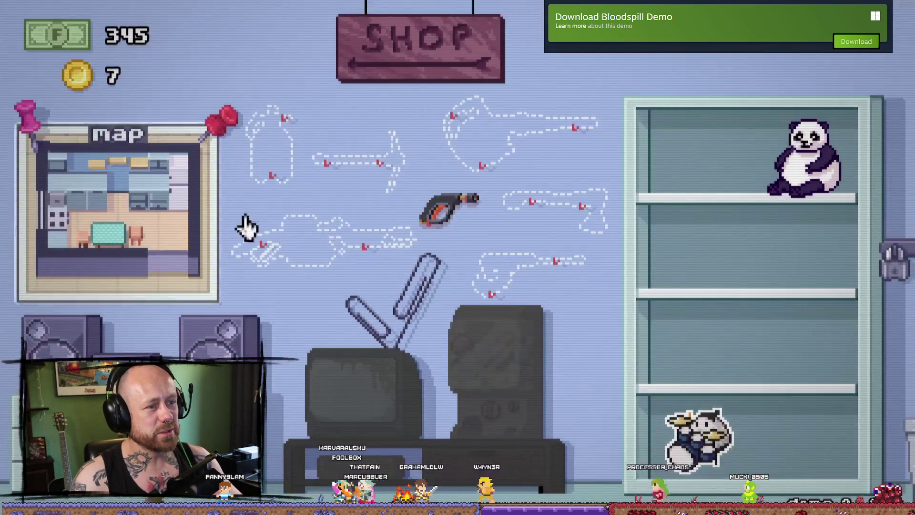
click(202, 220)
click(148, 141)
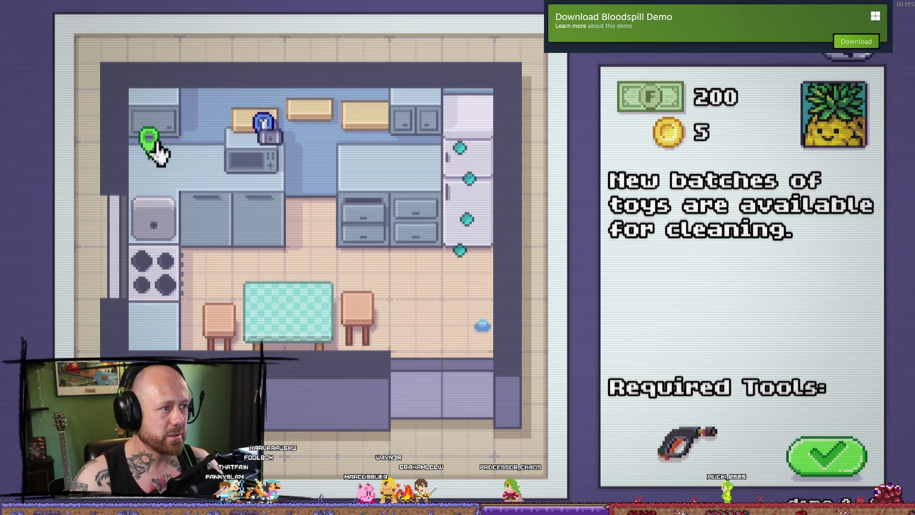
Select the espresso-smell coffee mission, paying 180 cash and 3 coins, and accept it.
click(145, 140)
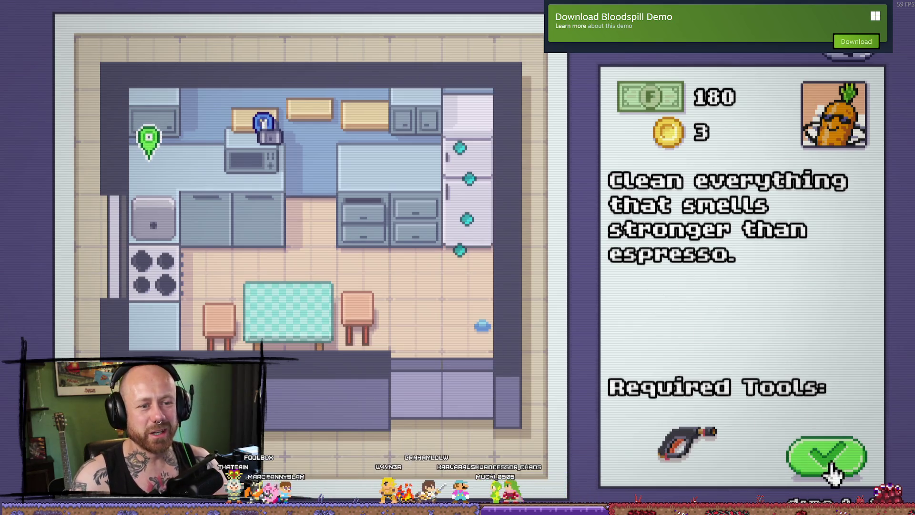
click(849, 461)
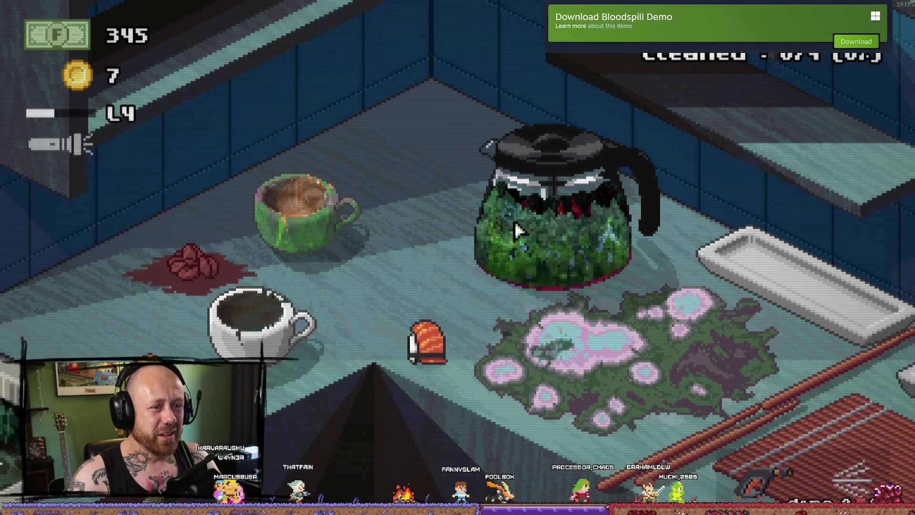
Spray the slime puddle and nearby grime patch on the counter until they're clean.
drag(548, 429, 647, 419)
key(d)
key(s)
drag(590, 429, 465, 333)
key(d)
key(a)
key(d)
key(s)
key(d)
drag(508, 353, 542, 362)
key(a)
drag(558, 329, 613, 292)
Wash the coffee pot clean, from its bottom and glass up to the lid and handle.
key(w)
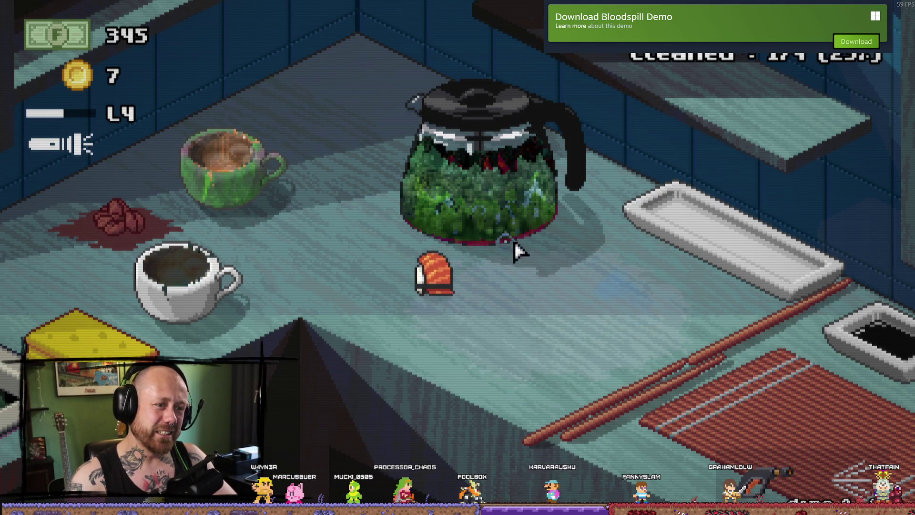
key(w)
key(s)
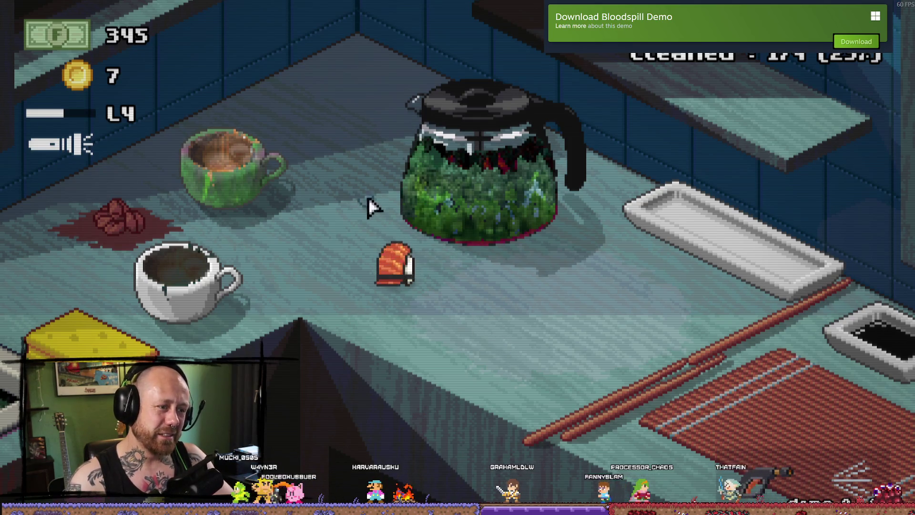
key(w)
drag(436, 235, 507, 245)
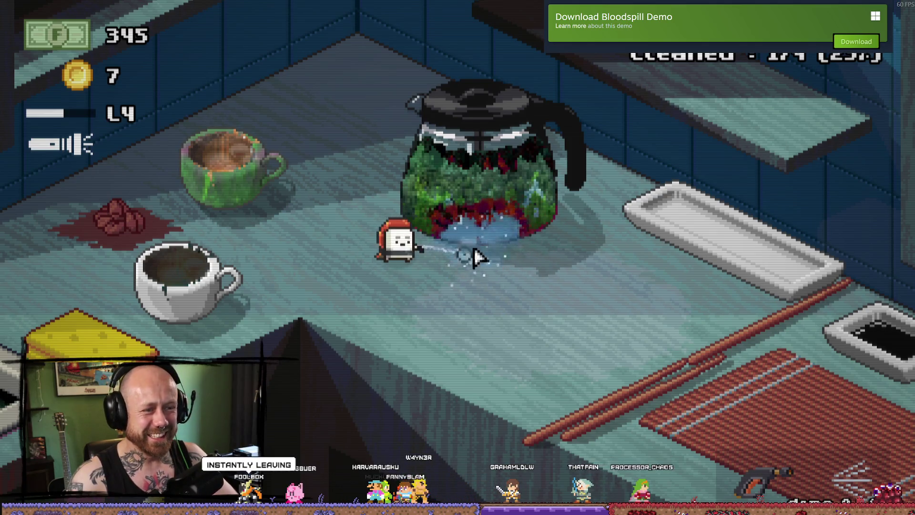
drag(452, 224, 465, 236)
drag(507, 215, 496, 154)
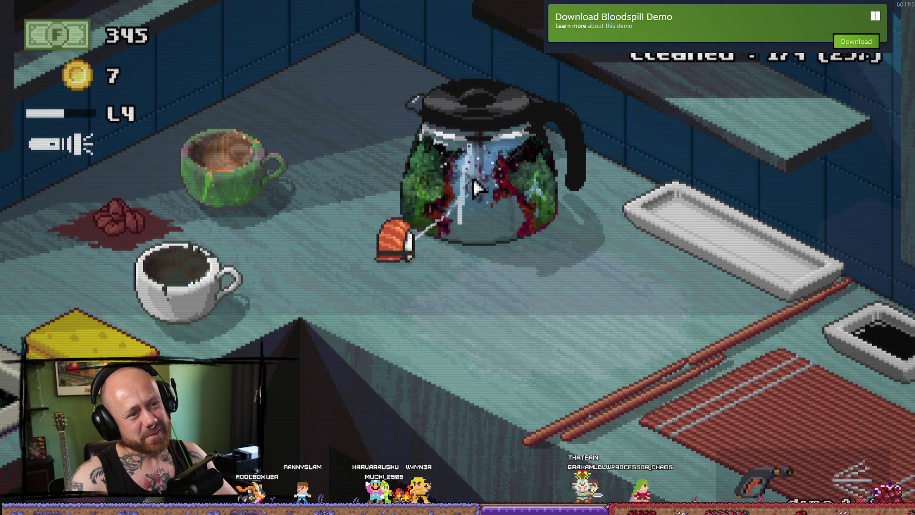
drag(452, 185, 439, 167)
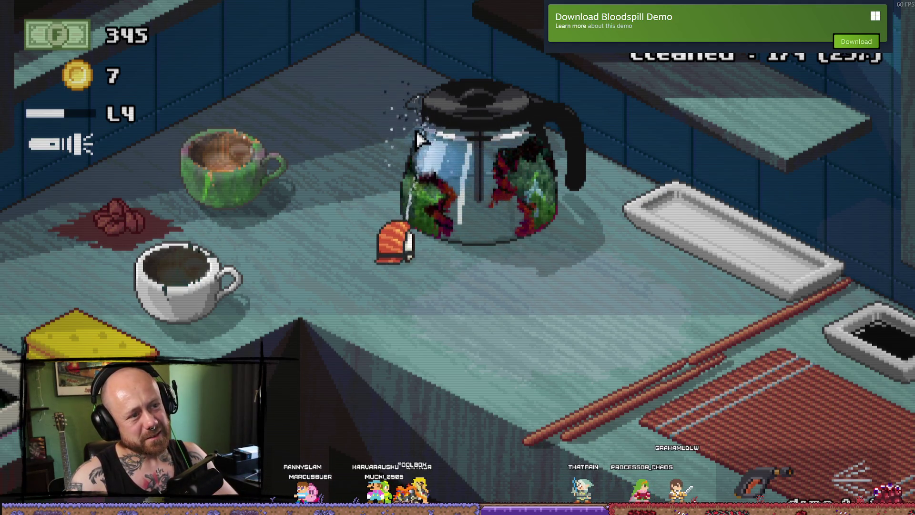
drag(401, 212, 439, 194)
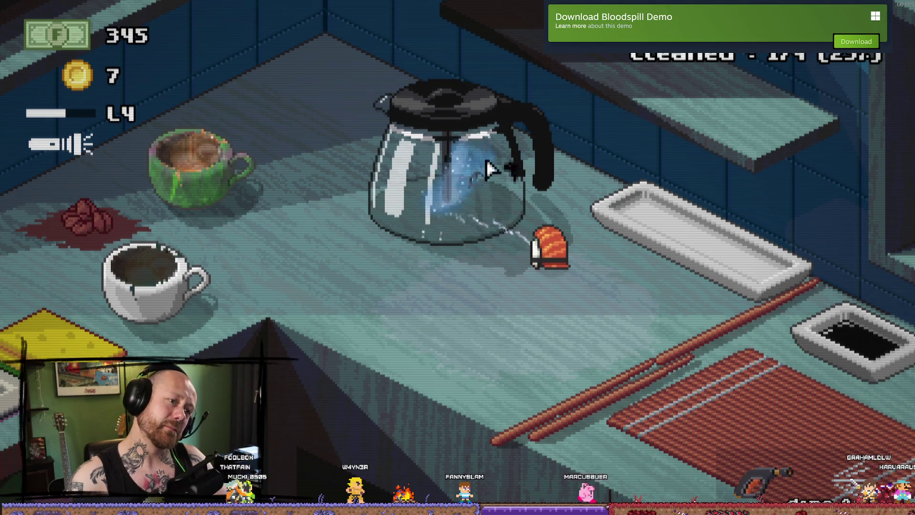
drag(472, 140, 510, 143)
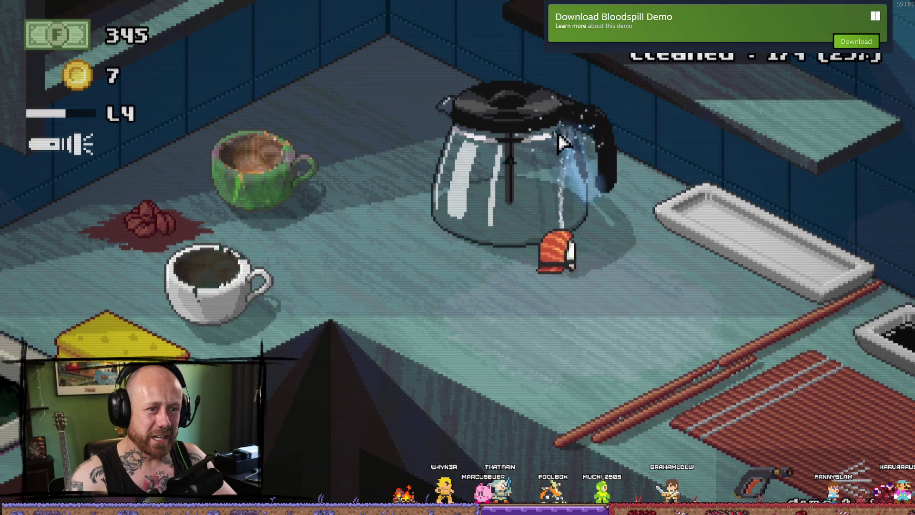
drag(575, 207, 494, 220)
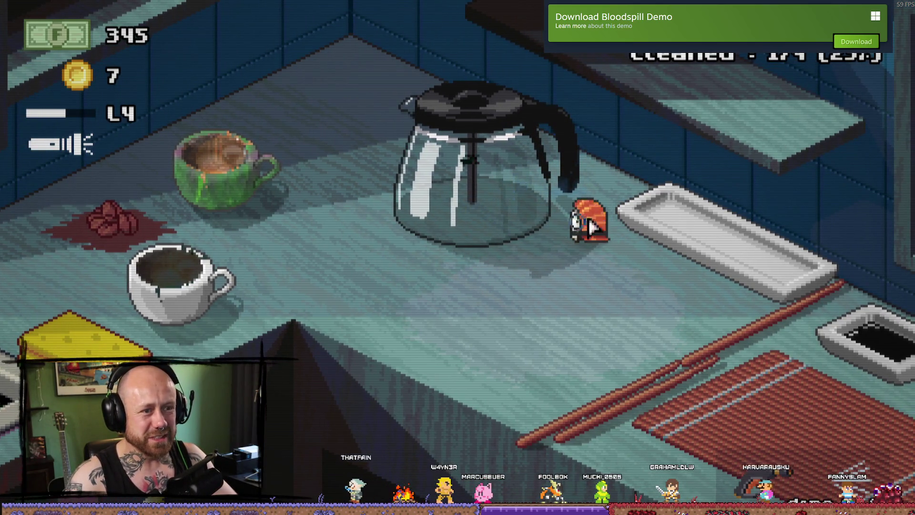
drag(541, 173, 538, 150)
drag(505, 111, 470, 241)
Wash the green coffee cup until it turns white.
key(a)
key(s)
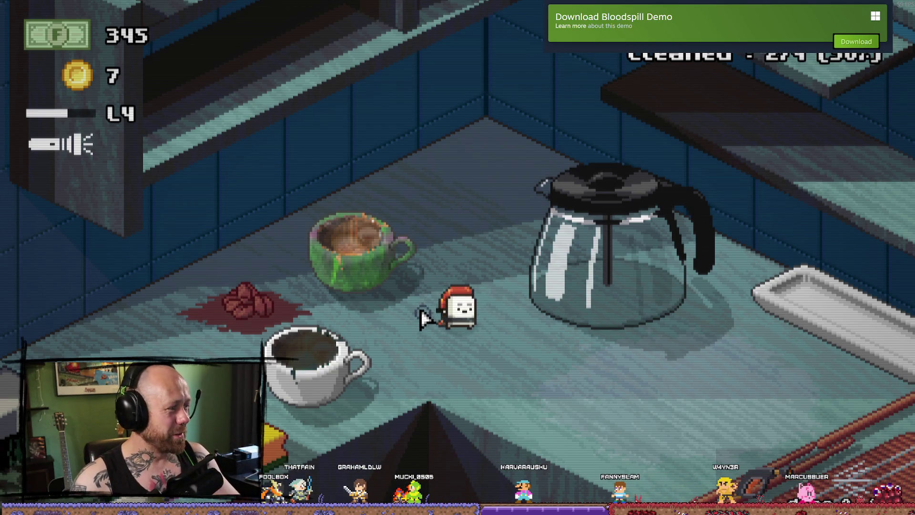
drag(375, 253, 220, 298)
Spray away the coffee stain to finish the Coffee level at 100%.
key(a)
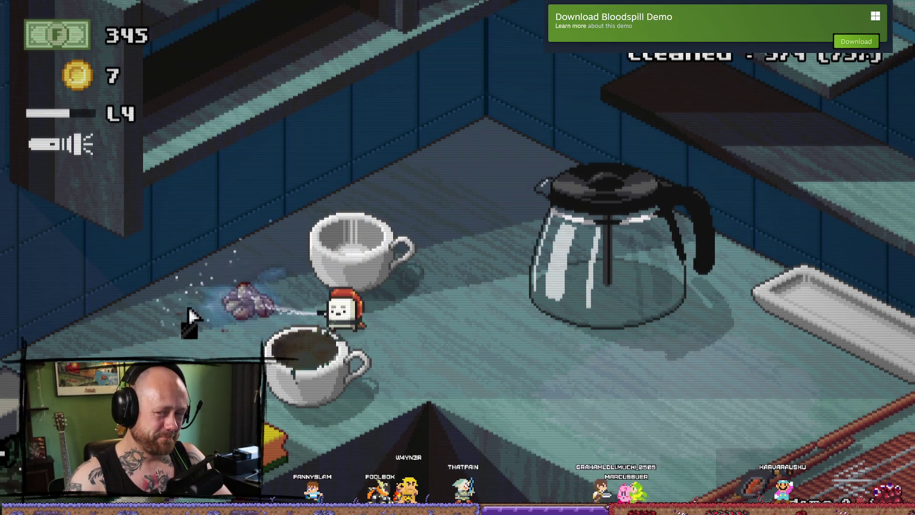
drag(240, 332, 308, 307)
drag(228, 301, 225, 343)
key(a)
key(a)
drag(243, 303, 330, 353)
key(a)
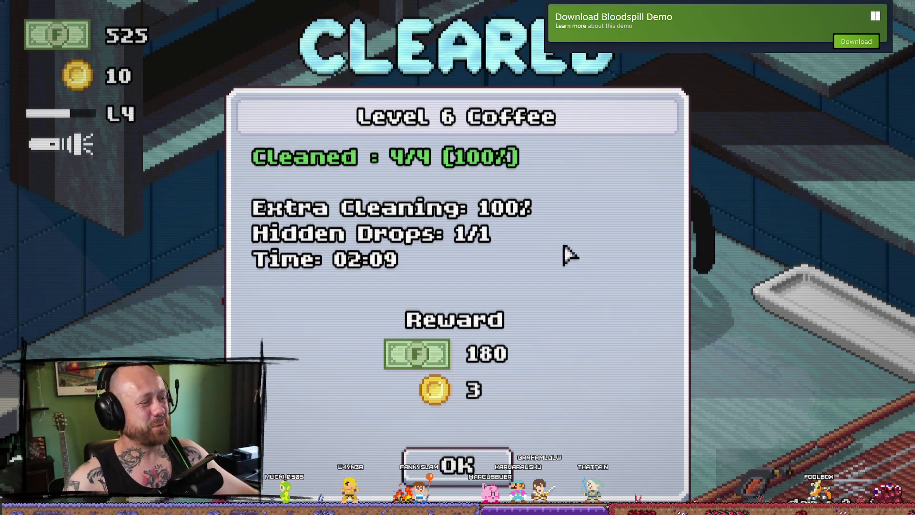
Dismiss the Coffee results and accept the fridge-pin toy mission paying 200 cash and 5 coins.
click(474, 463)
key(space)
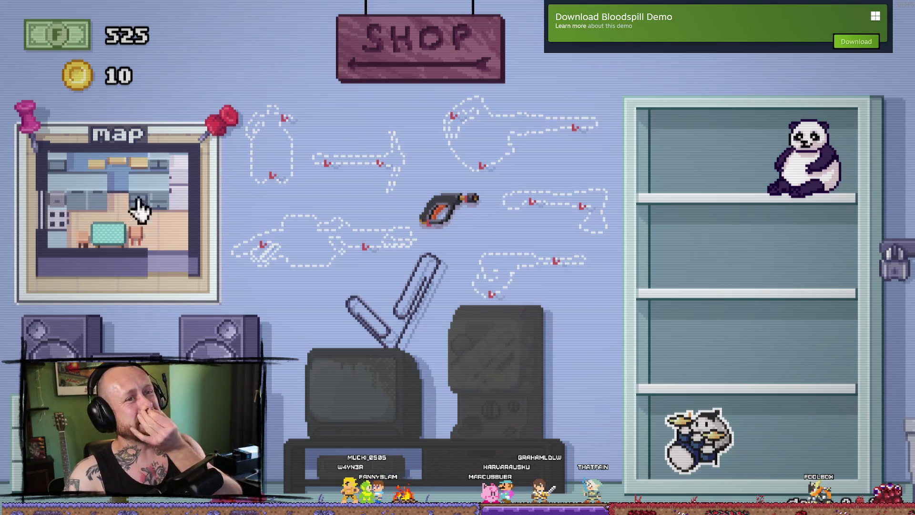
click(141, 210)
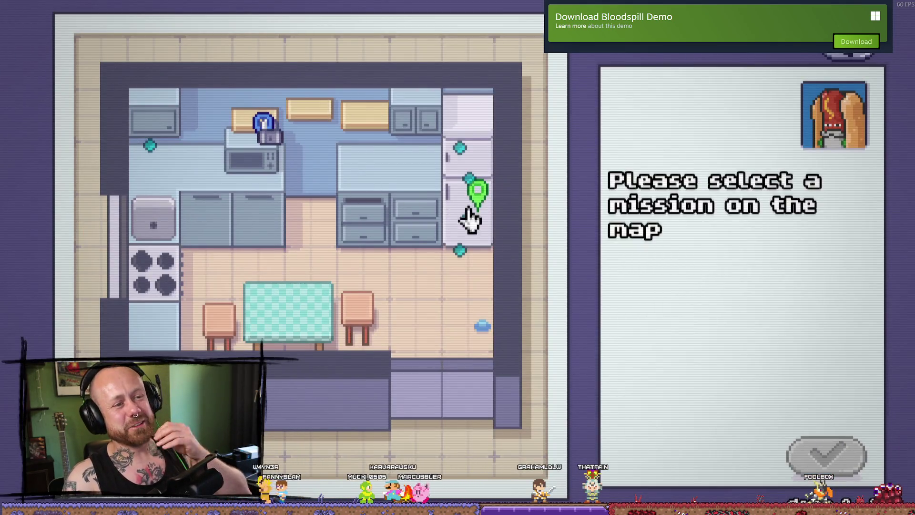
click(264, 123)
click(828, 455)
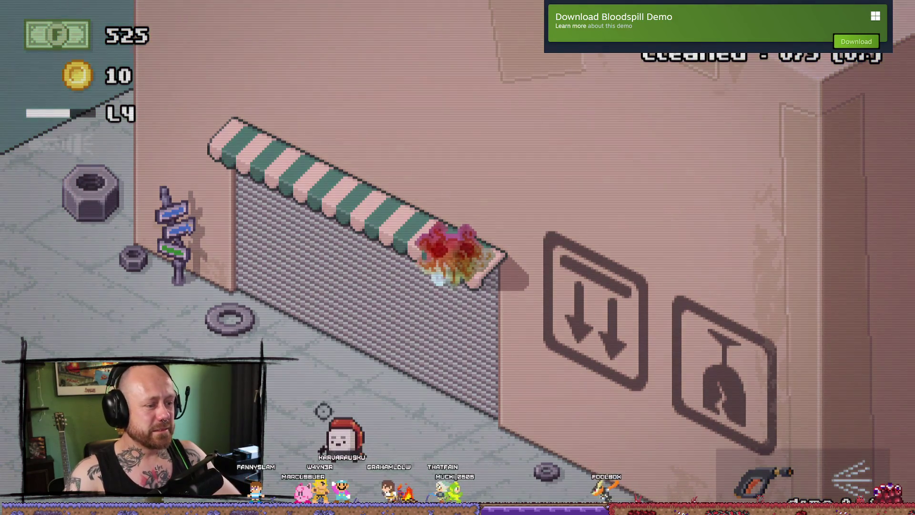
Wash the red splatter and brown stain off the awning to reveal the taped banana toy.
drag(455, 250, 420, 244)
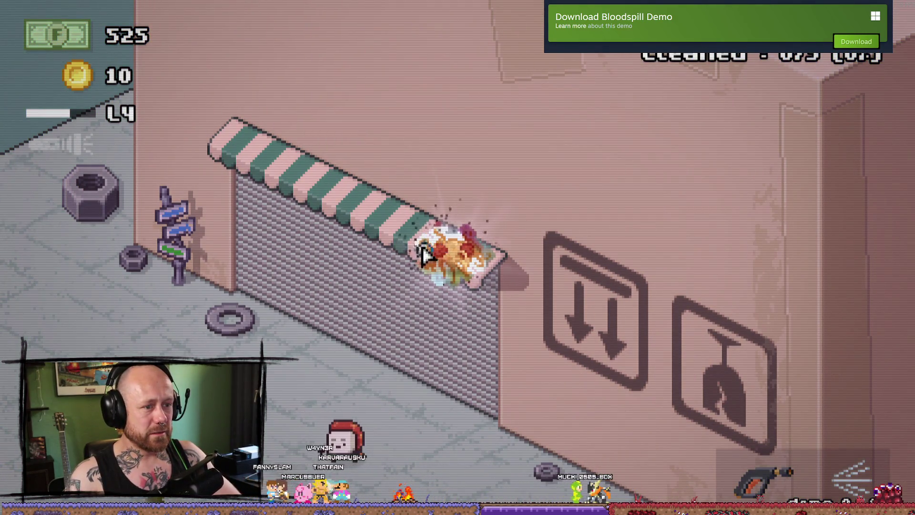
drag(489, 286, 431, 260)
key(w)
key(a)
key(s)
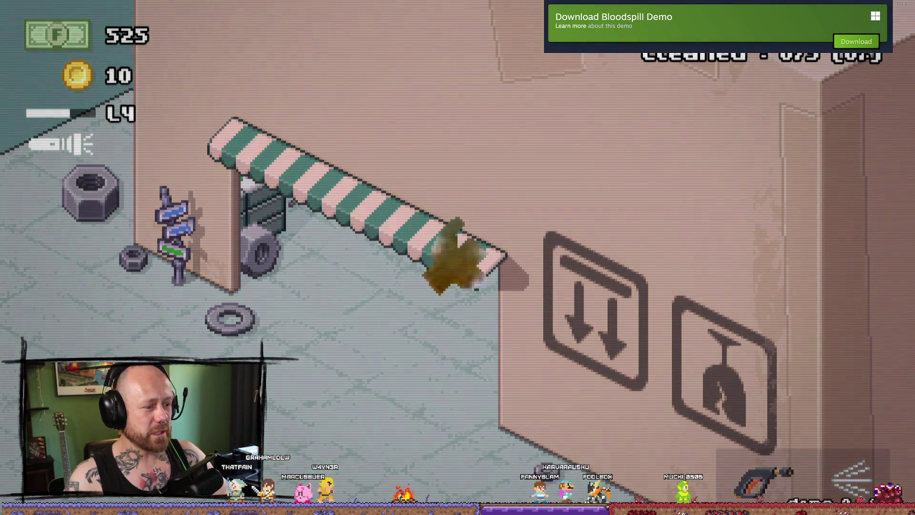
drag(438, 271, 482, 269)
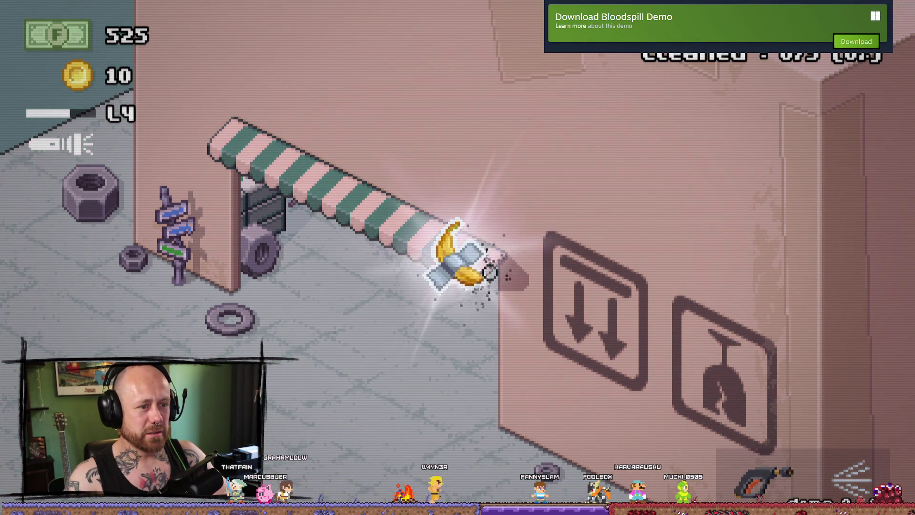
Spray the brown, upper and black bear statues clean until the batch is cleared.
key(d)
key(w)
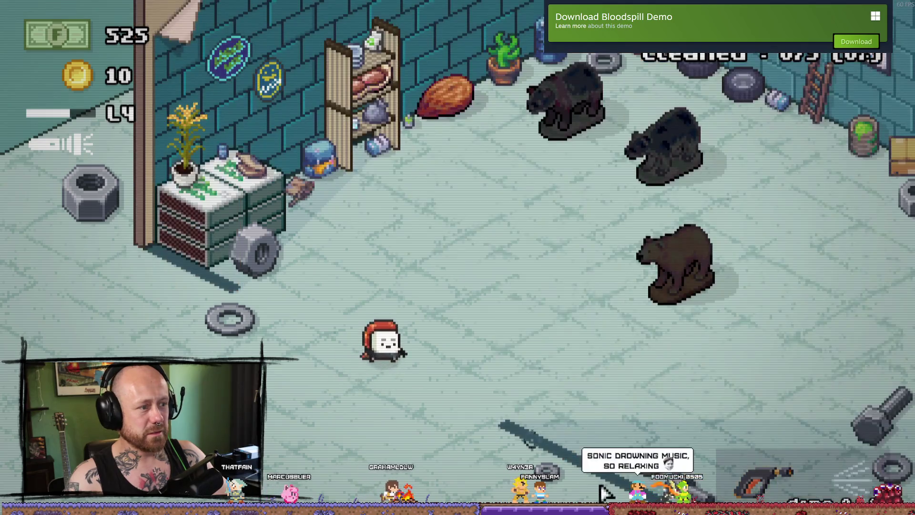
key(d)
key(s)
drag(652, 236, 653, 253)
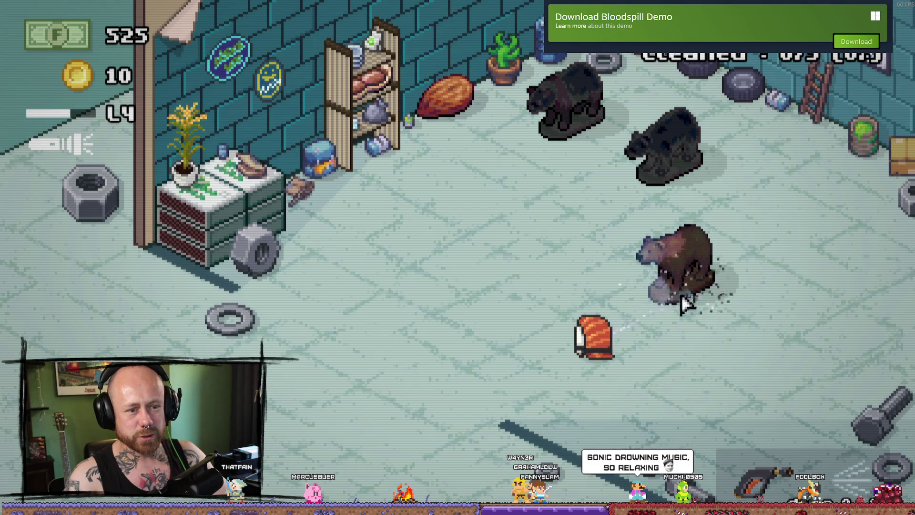
key(d)
drag(709, 278, 703, 165)
key(w)
key(w)
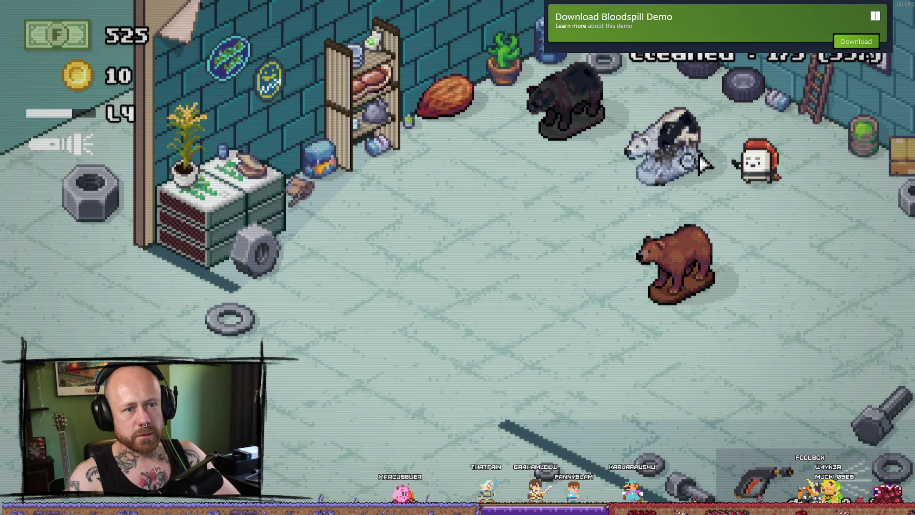
drag(654, 181, 556, 105)
key(a)
key(a)
key(s)
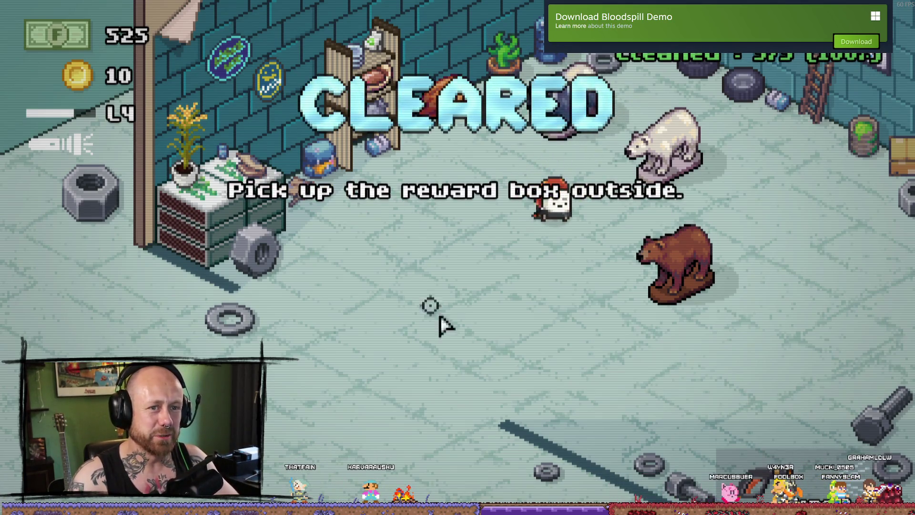
Walk out of the bear statue room back to the storefront.
key(a)
key(s)
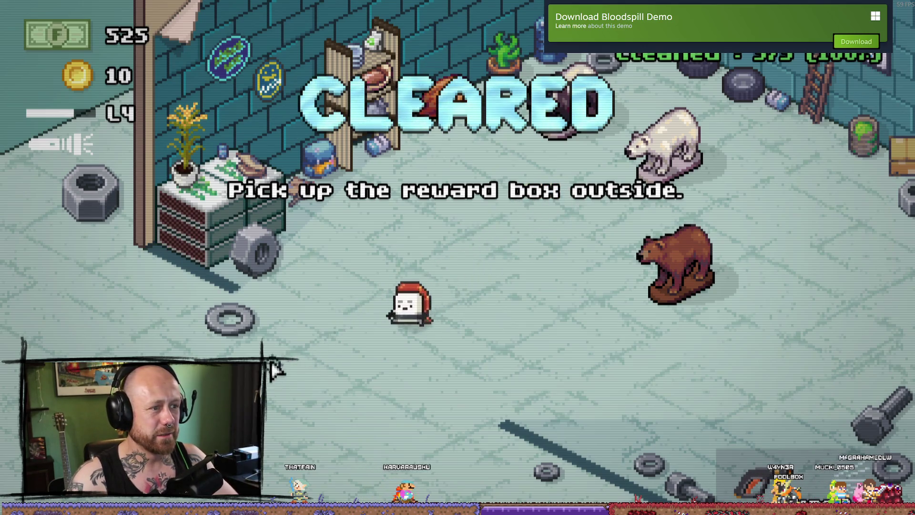
key(a)
key(s)
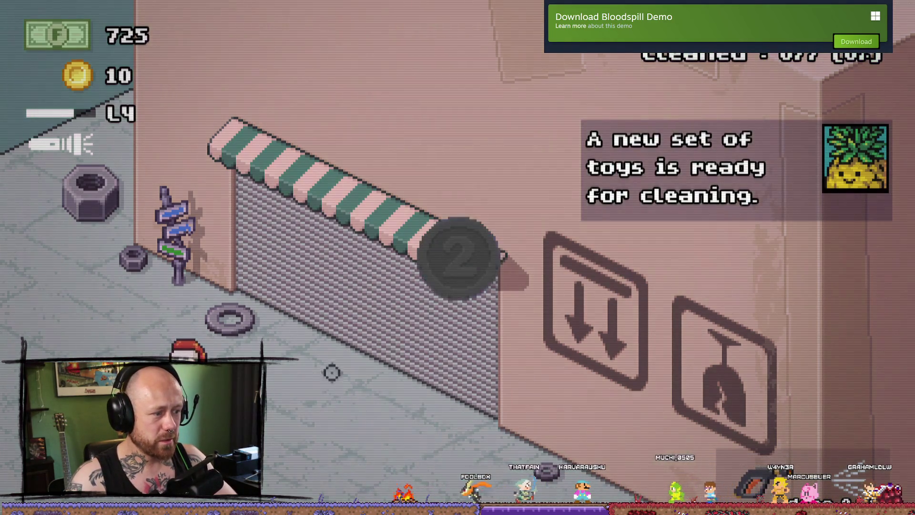
Collect the reward coin, enter the dinosaur skeleton room, and start scrubbing the triceratops skull.
click(437, 283)
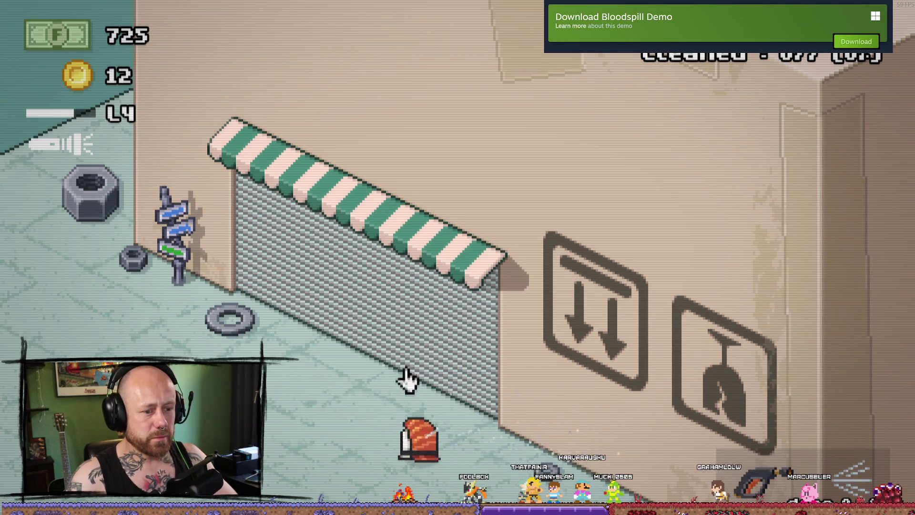
click(408, 379)
click(639, 263)
drag(636, 250, 670, 286)
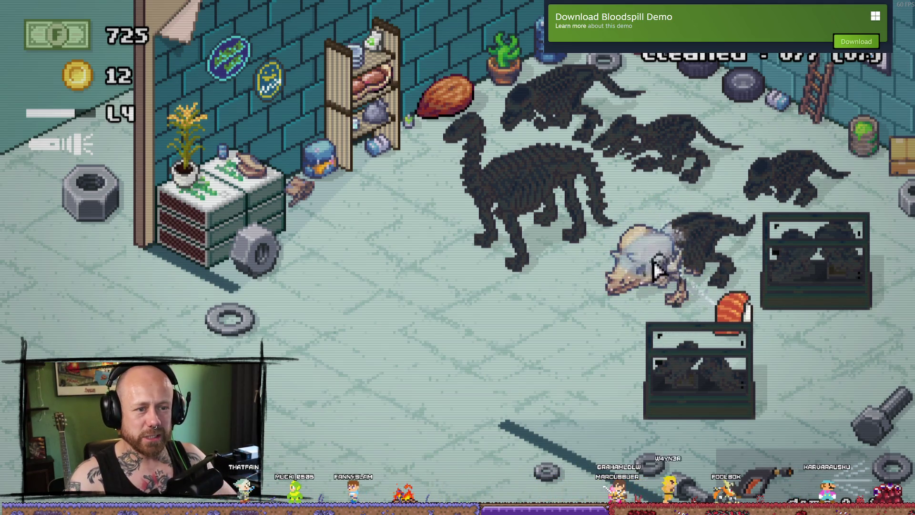
Finish the triceratops skeleton and clean the lower display case's base and glass.
drag(680, 234, 700, 225)
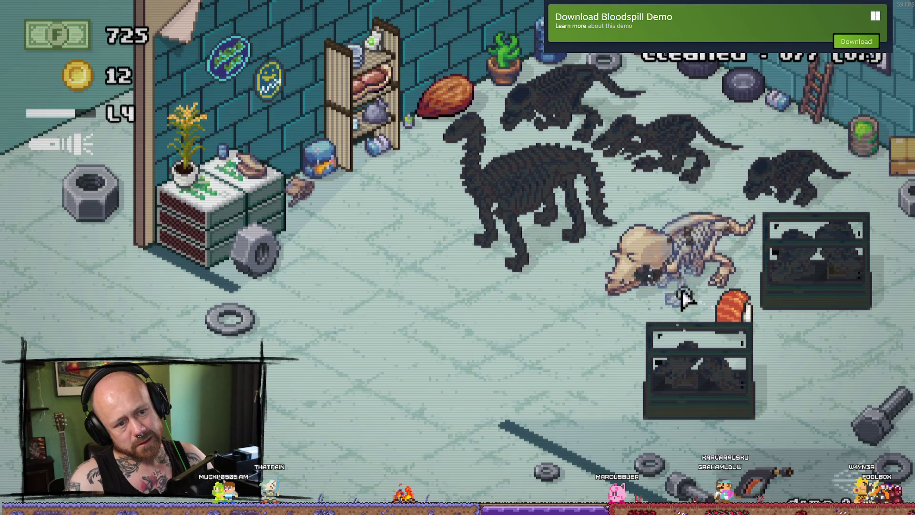
drag(682, 235, 657, 240)
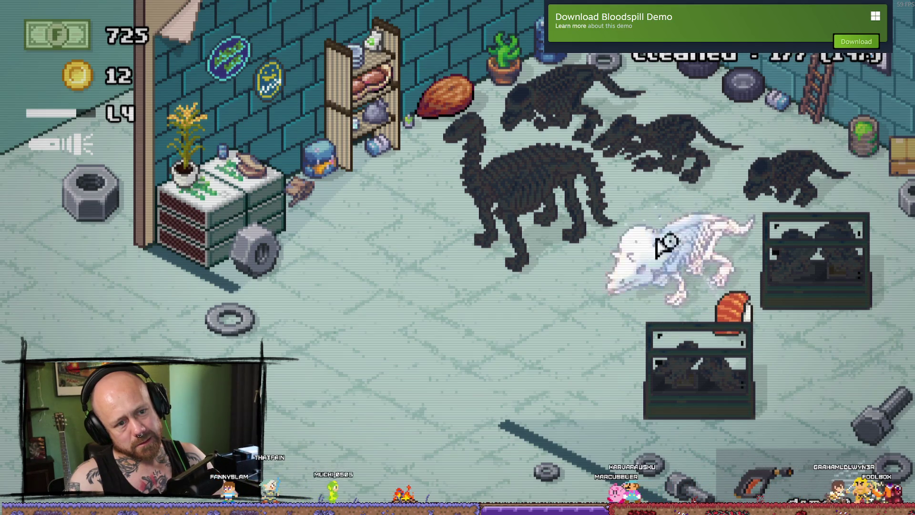
key(a)
drag(723, 400, 660, 396)
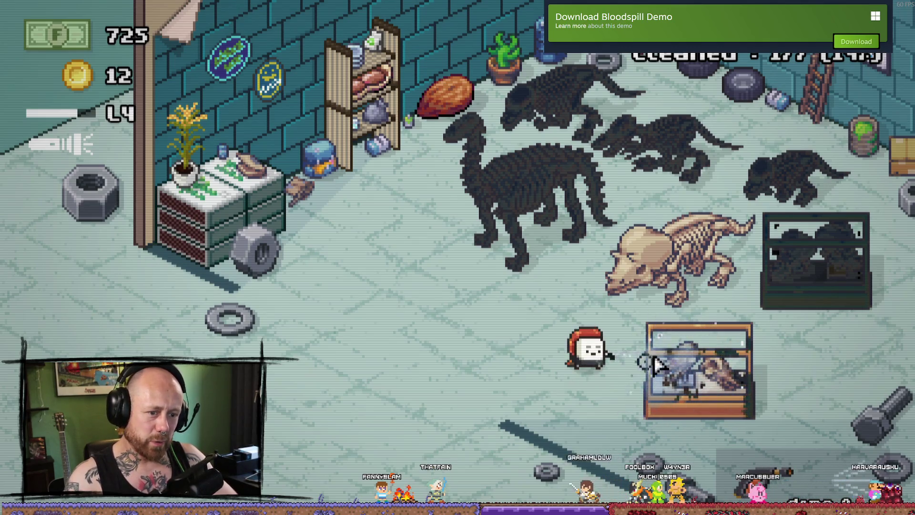
drag(669, 395, 693, 381)
drag(735, 359, 680, 412)
Scrub the upper-right display case clean.
key(d)
key(w)
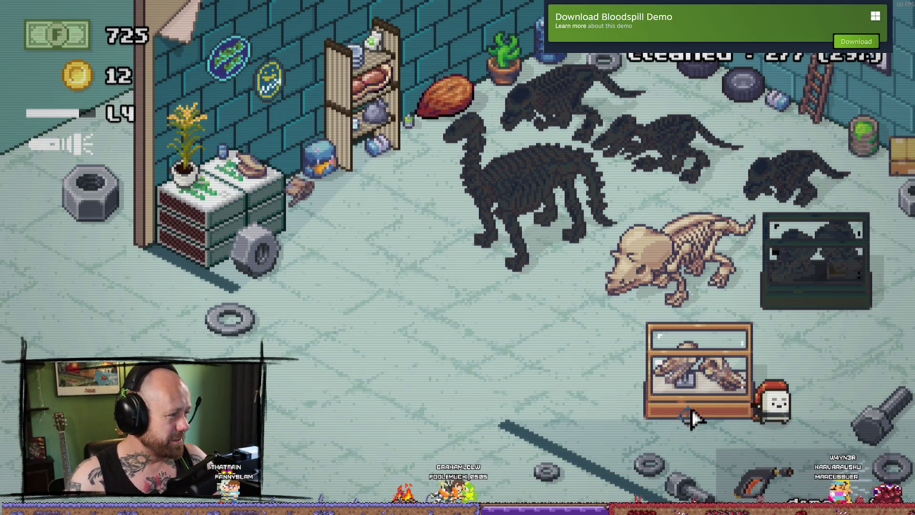
key(w)
key(s)
drag(786, 310, 789, 305)
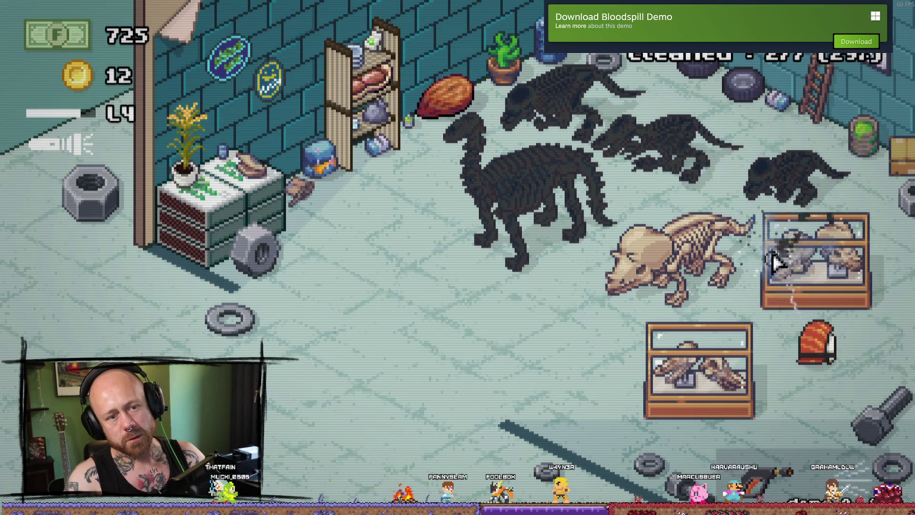
click(660, 305)
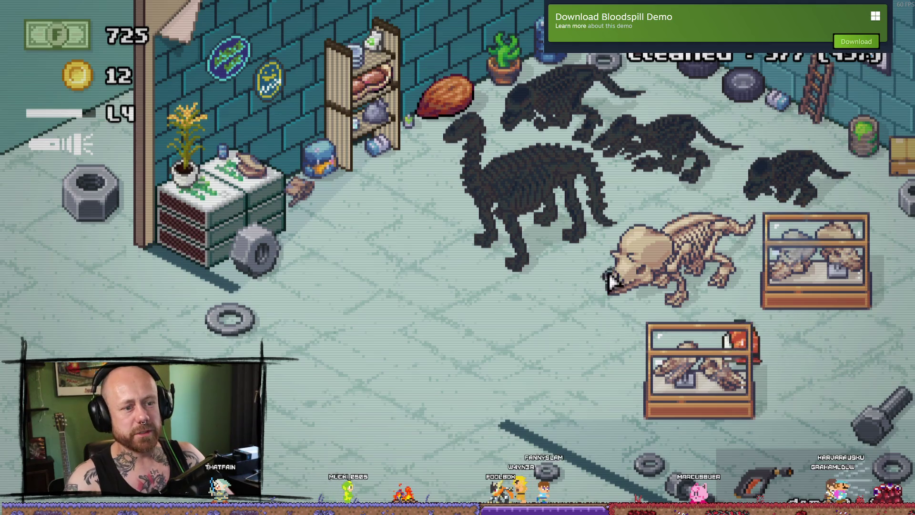
Wash the two large dark dinosaur skeletons, then walk out of the cleared room.
drag(568, 240, 578, 158)
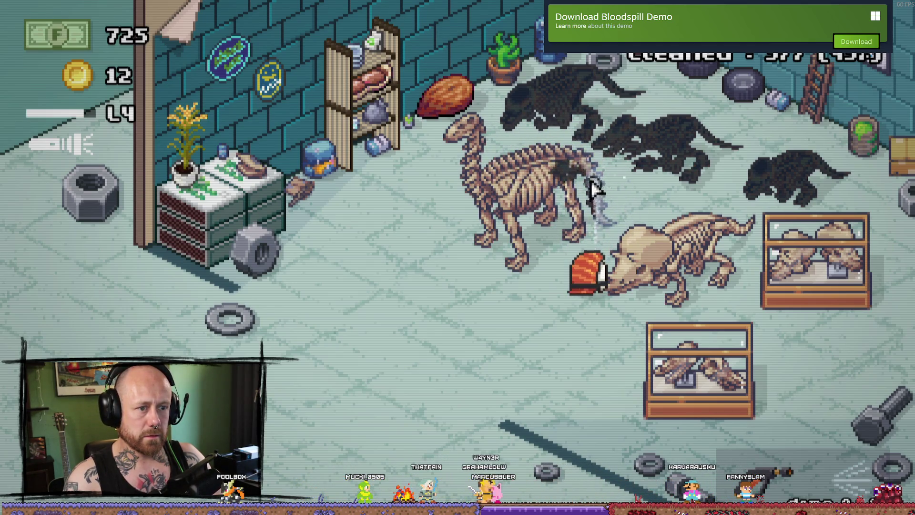
drag(593, 210, 777, 168)
drag(641, 190, 637, 102)
key(a)
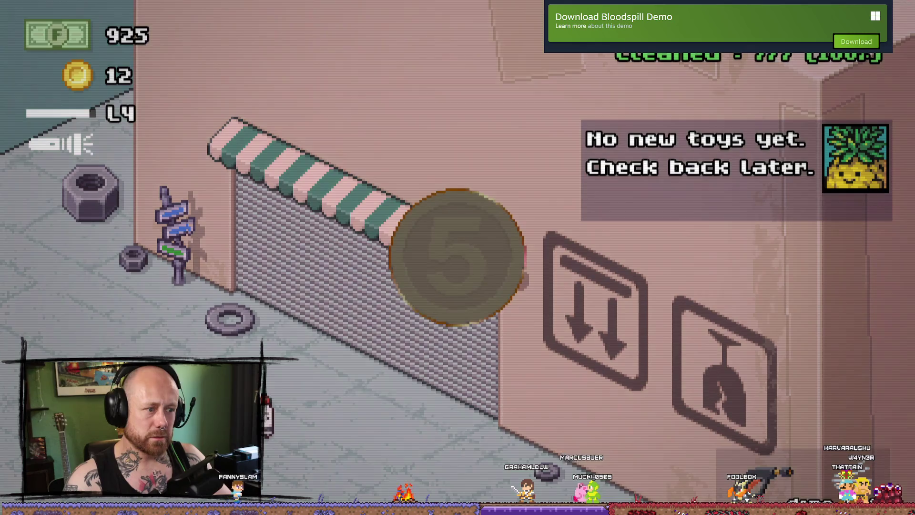
Collect the faded 5-coin reward and return to the hub room with 17 coins.
drag(375, 379, 503, 255)
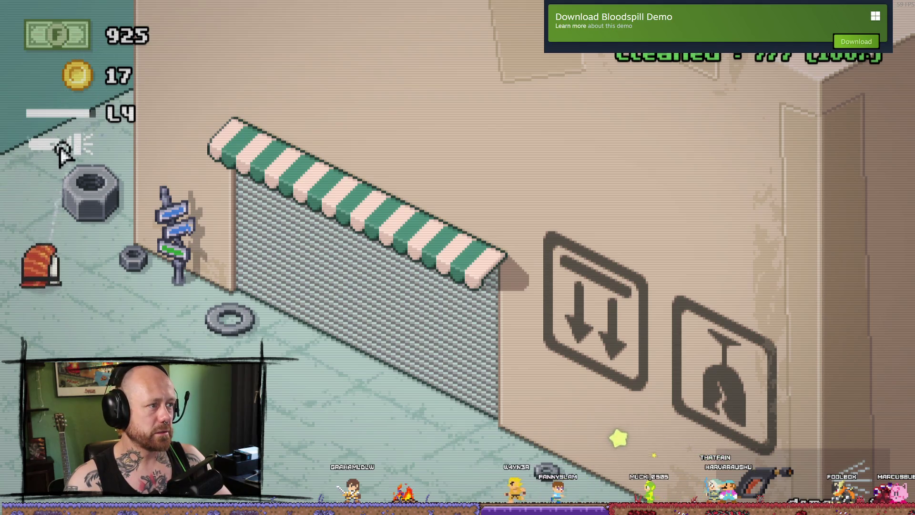
click(378, 355)
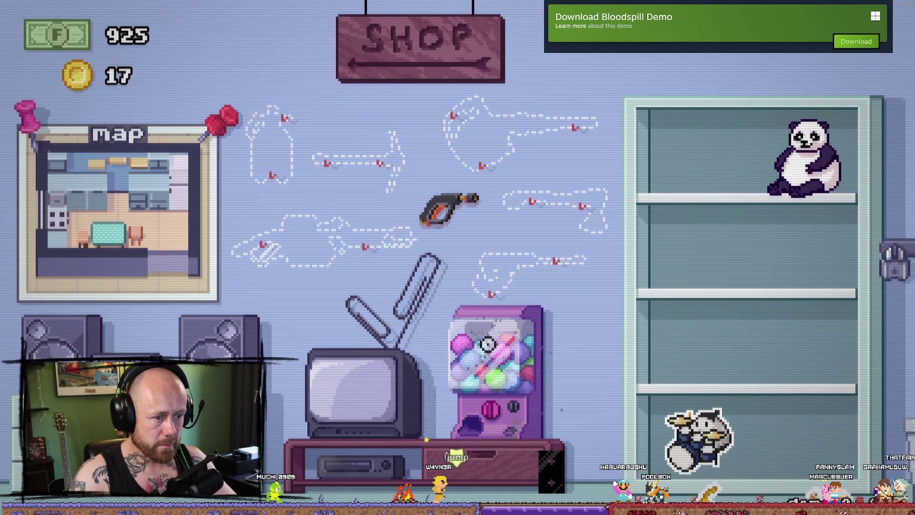
Pay 5 coins at the gumball machine to win a VHS tape prize.
click(535, 323)
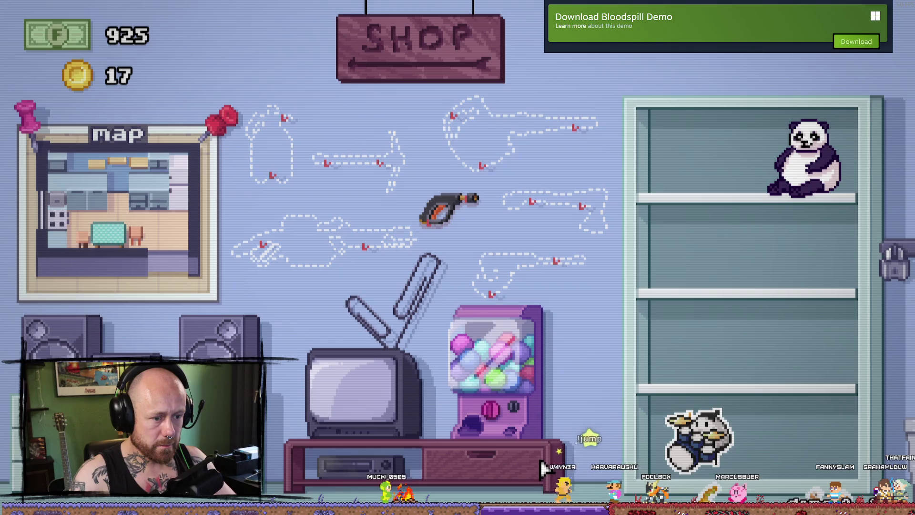
click(484, 384)
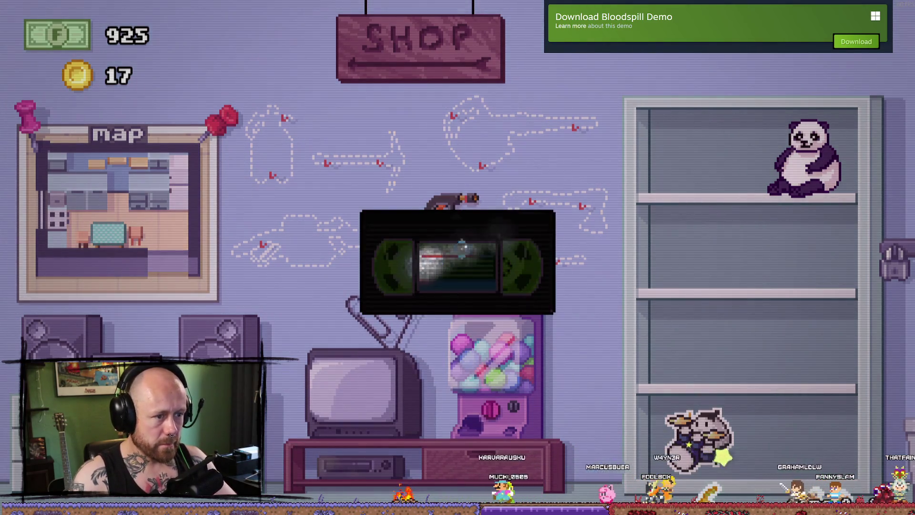